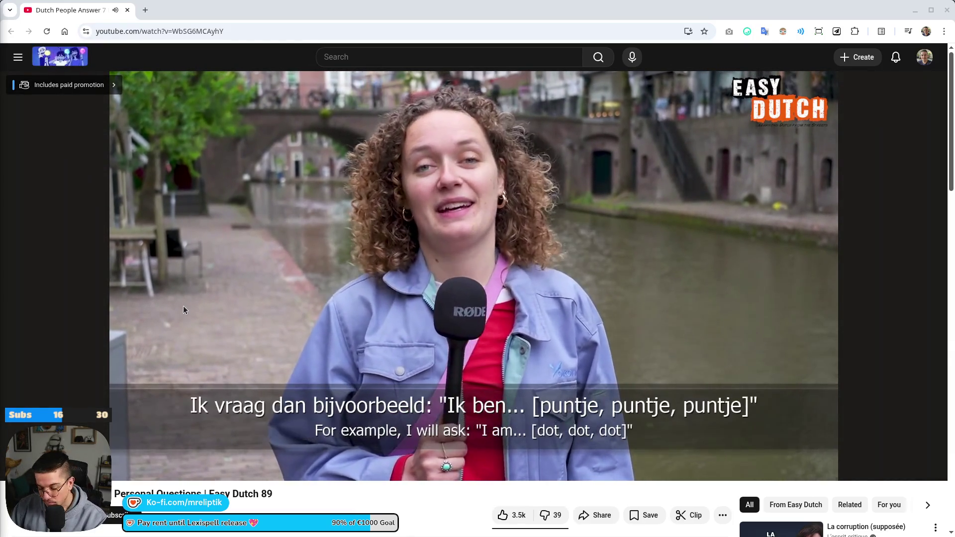
- Pause the Easy Dutch video, replay it from the intro, then switch back to the Godot editor
scroll(183, 306, "down", 2)
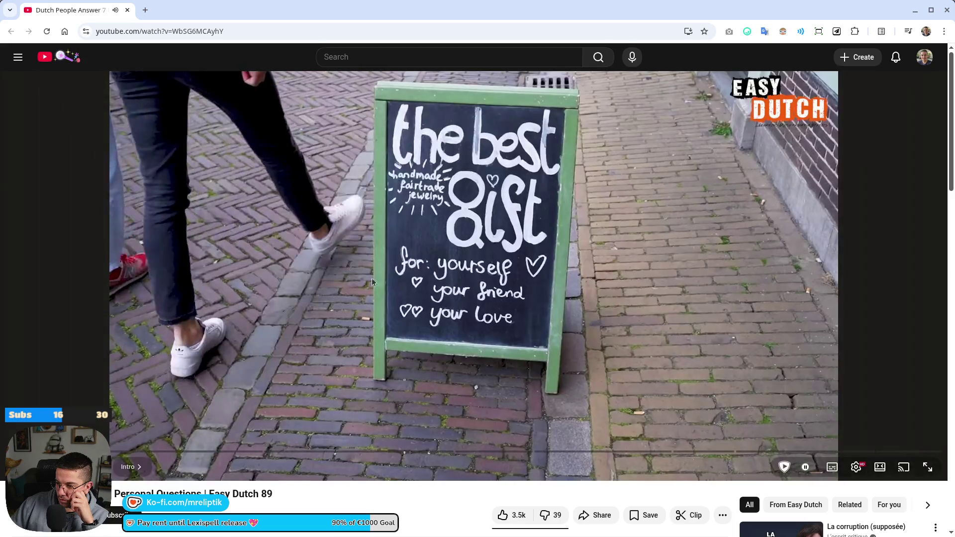
left_click(410, 311)
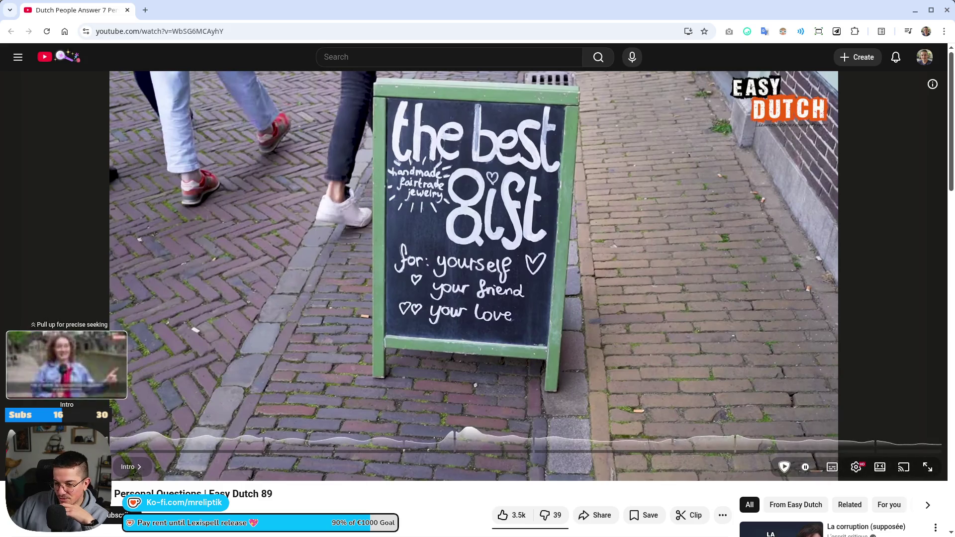
left_click(65, 451)
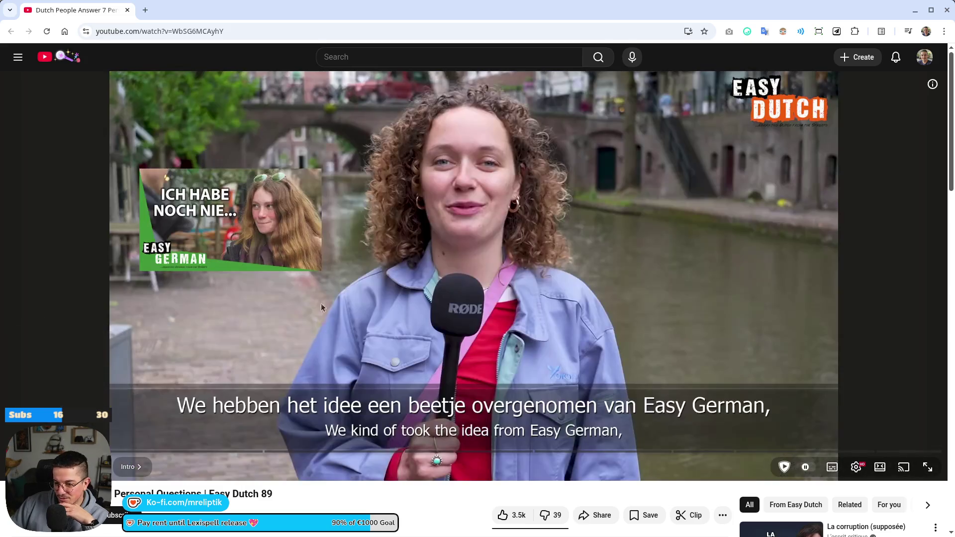
left_click(321, 308)
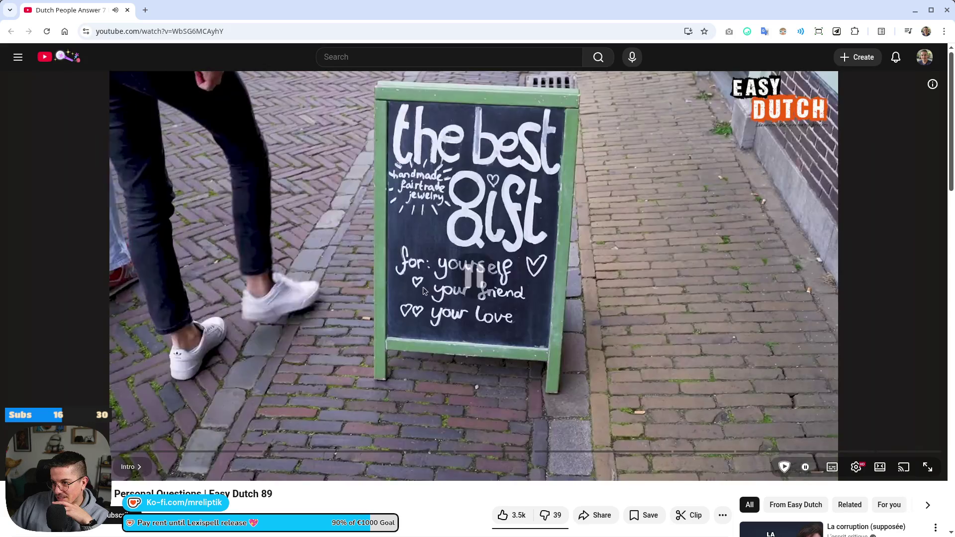
left_click(398, 327)
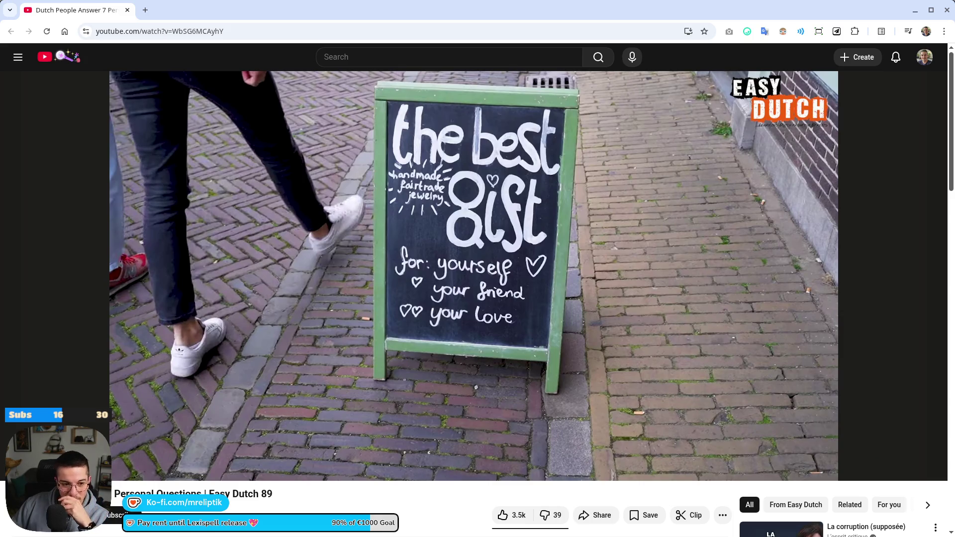
left_click(409, 319)
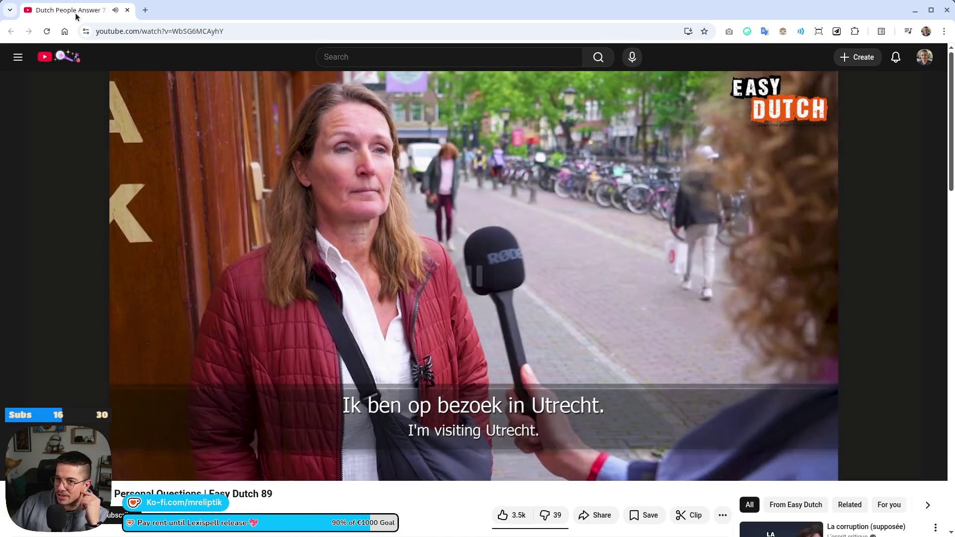
key("alt+Tab")
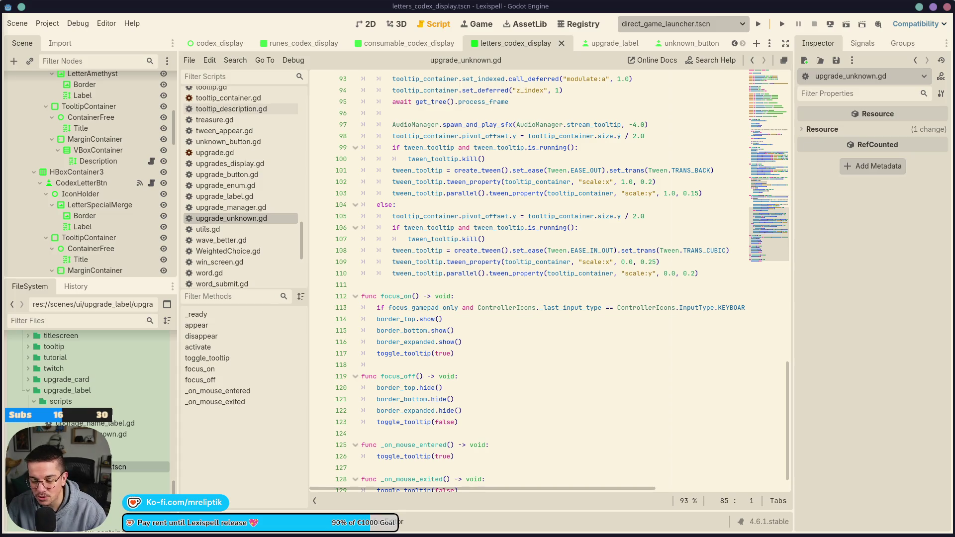
- Lower the system volume and maximize the Chamas Tacos browser window
key("XF86AudioLowerVolume")
key("XF86AudioLowerVolume")
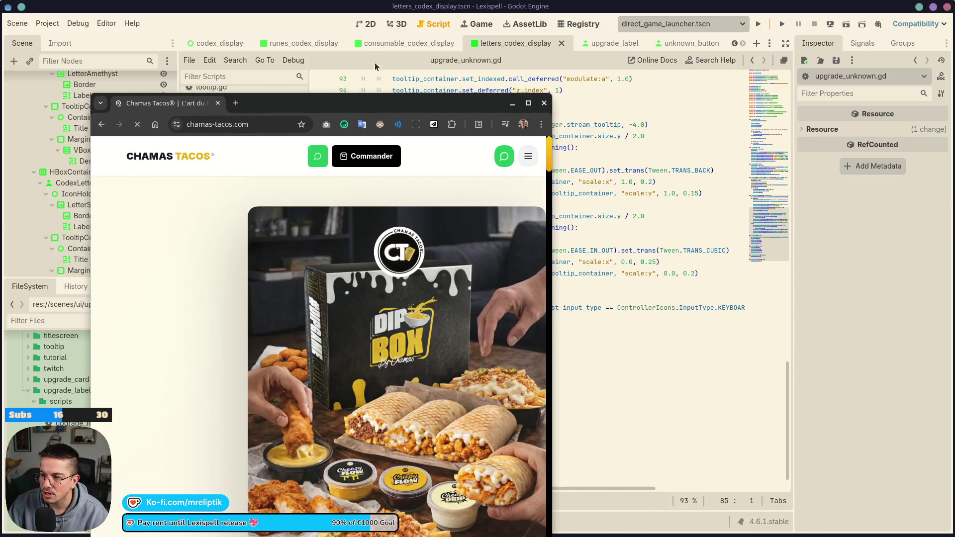
double_click(357, 110)
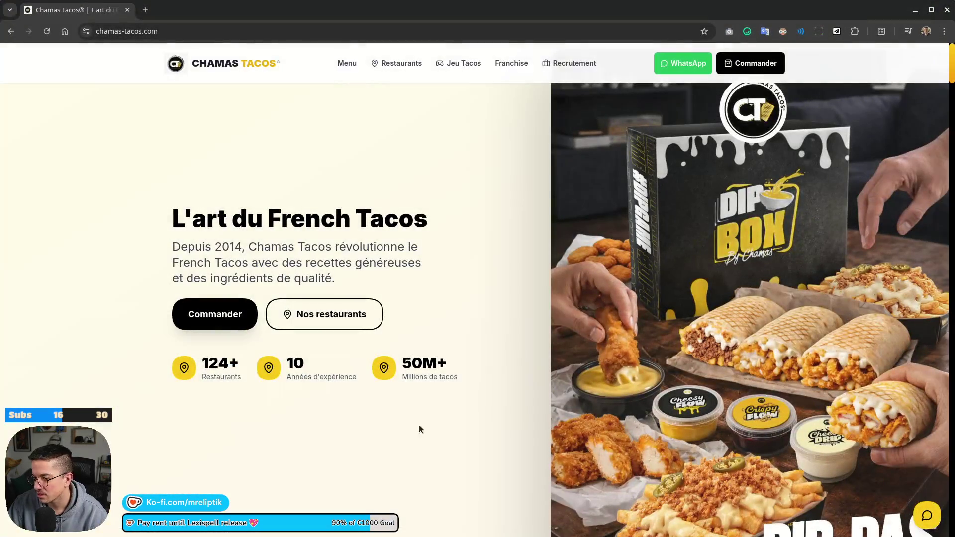
- Scroll to the Nos suggestions du moment cards and zoom the page in twice to 200%
scroll(477, 315, "down", 5)
scroll(478, 314, "down", 8)
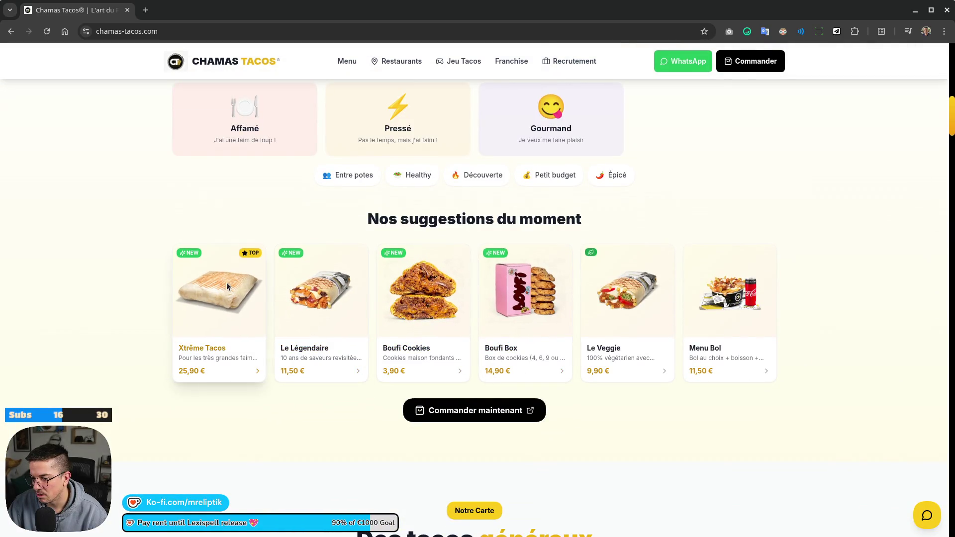
scroll(252, 348, "down", 1)
scroll(244, 358, "up", 4)
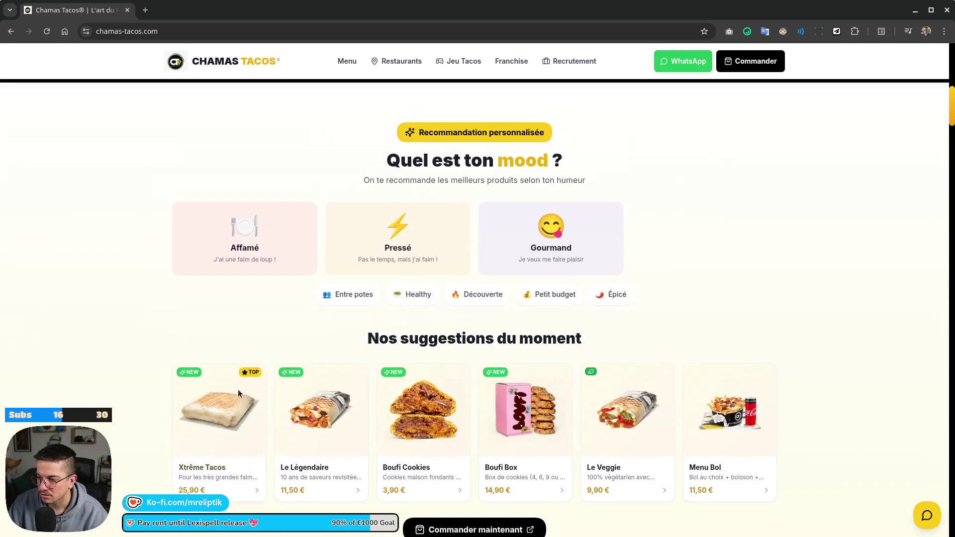
scroll(276, 225, "down", 5)
key("ctrl+plus")
key("ctrl+plus")
key("ctrl+plus")
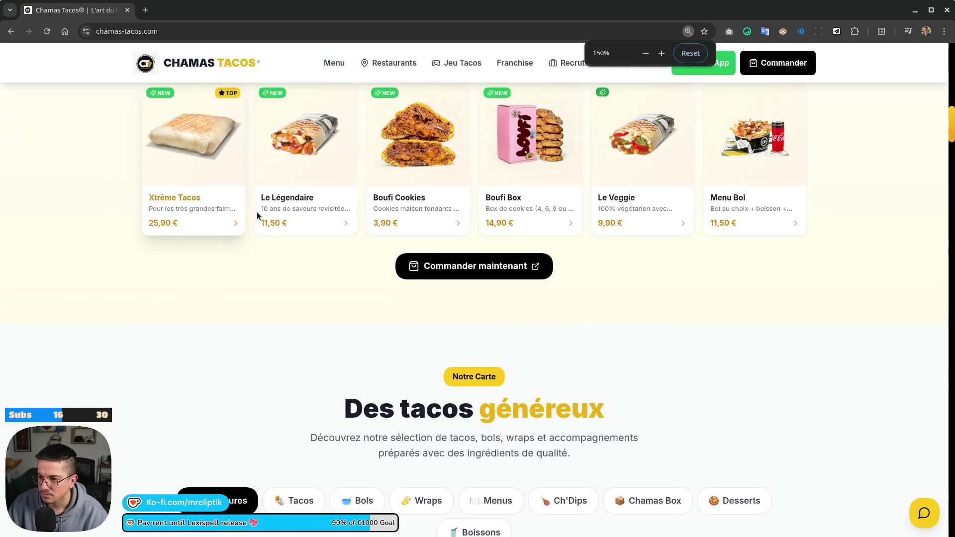
scroll(157, 318, "up", 3)
key("ctrl+plus")
key("ctrl+plus")
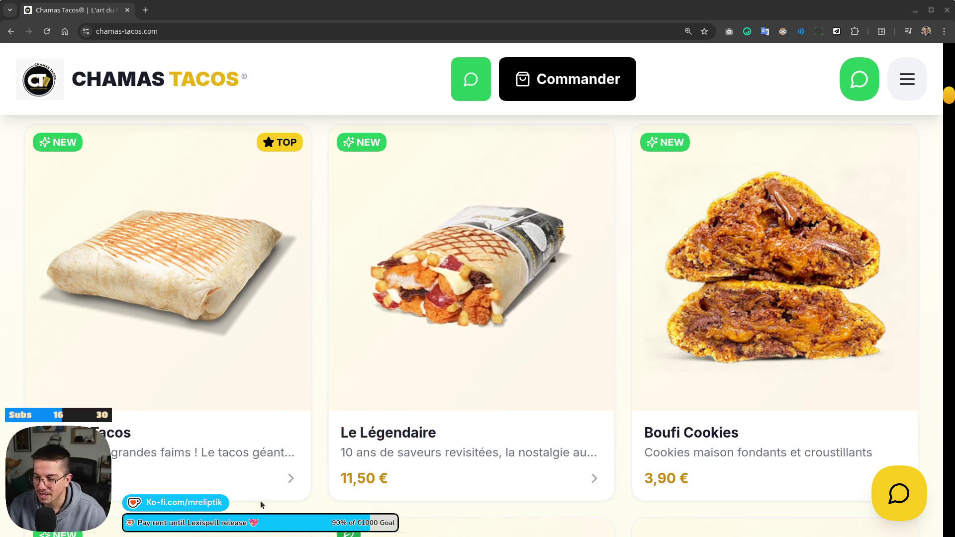
- Browse the Chamas Tacos product grid and menu prices, then return to the Godot editor
scroll(177, 426, "down", 7)
scroll(178, 422, "up", 5)
scroll(177, 420, "up", 3)
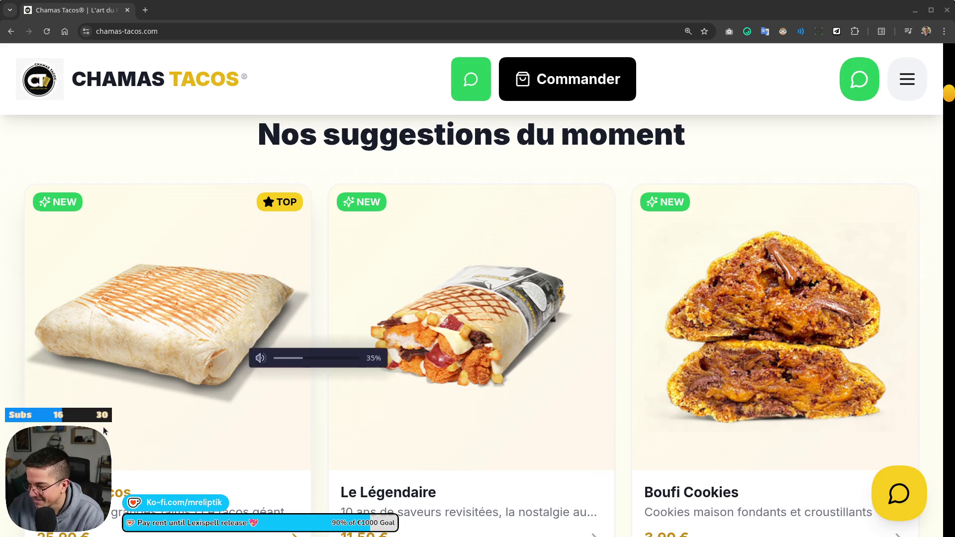
scroll(224, 190, "down", 3)
scroll(178, 310, "up", 3)
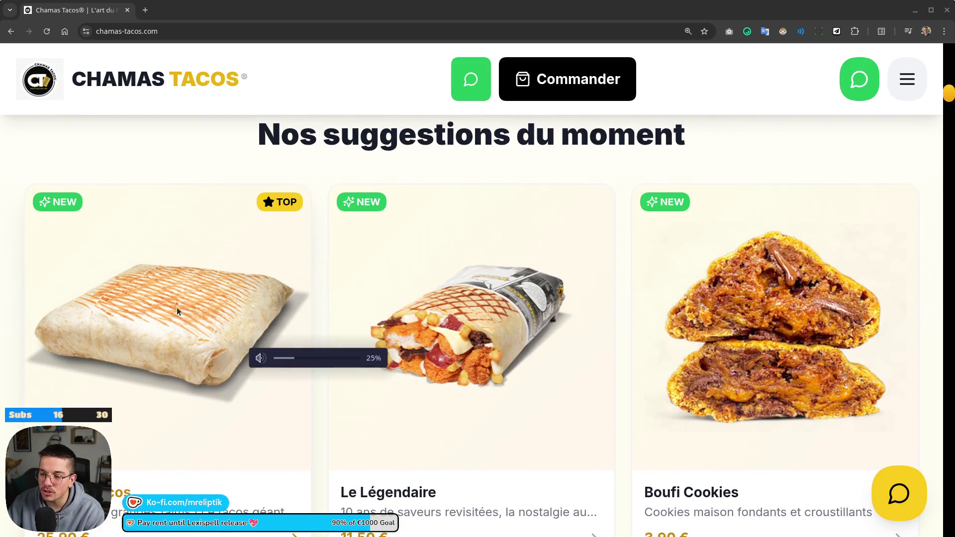
scroll(153, 306, "down", 9)
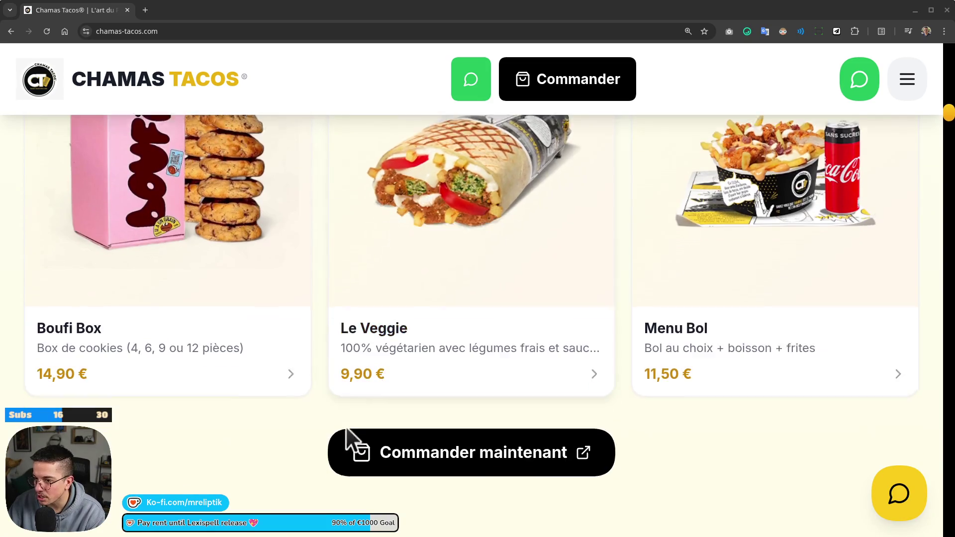
scroll(352, 441, "down", 4)
scroll(216, 429, "down", 18)
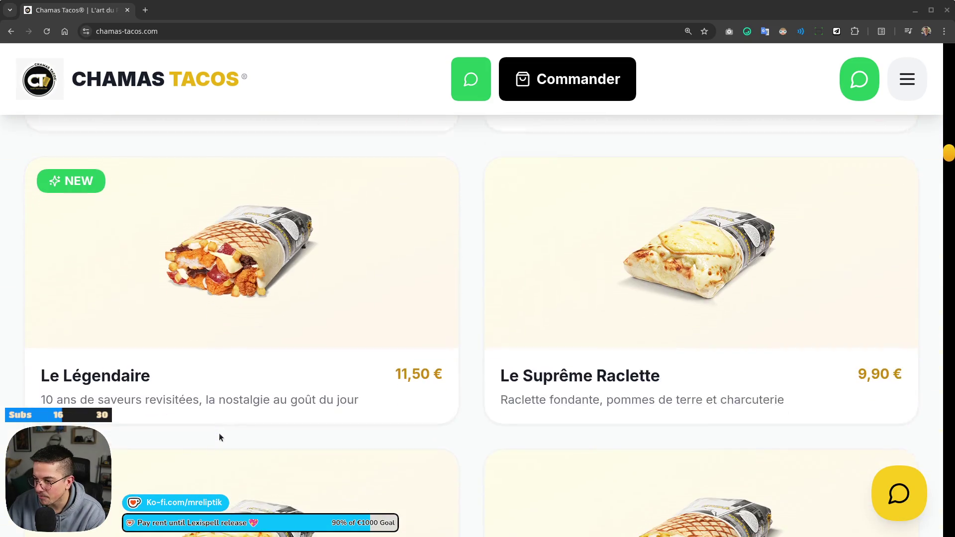
scroll(220, 433, "down", 4)
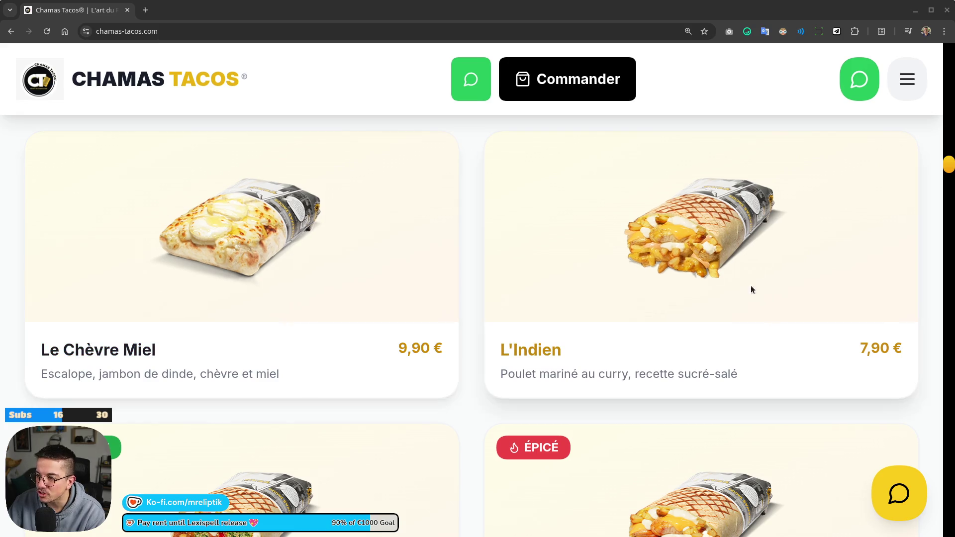
scroll(691, 251, "down", 20)
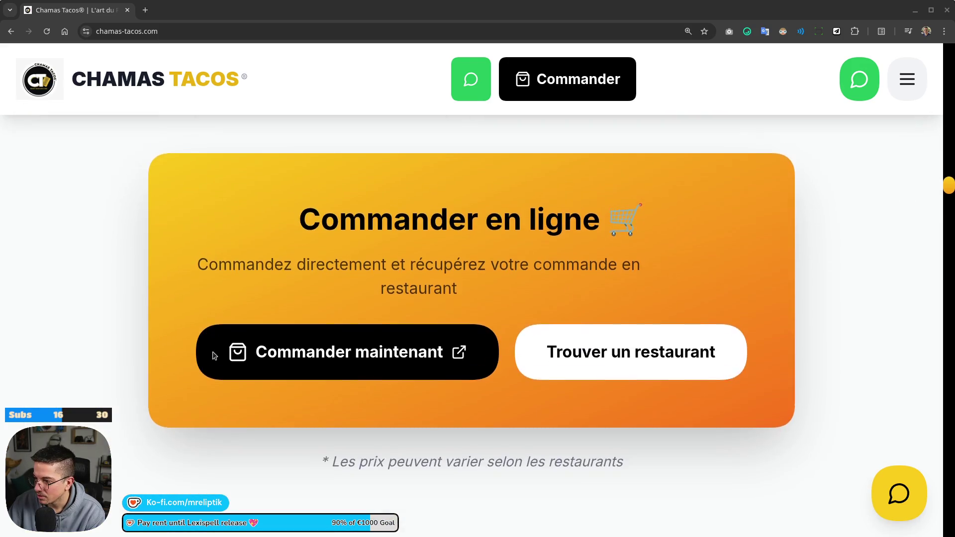
scroll(388, 380, "up", 15)
key("alt+Tab")
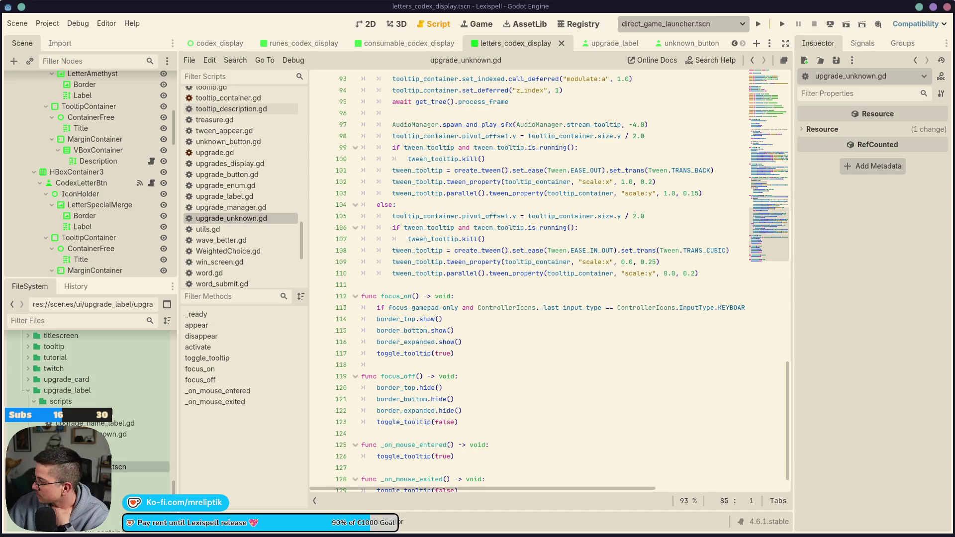
- Switch to the 2D view, zoom around the letter tiles, and run the Lexispell project
left_click(485, 296)
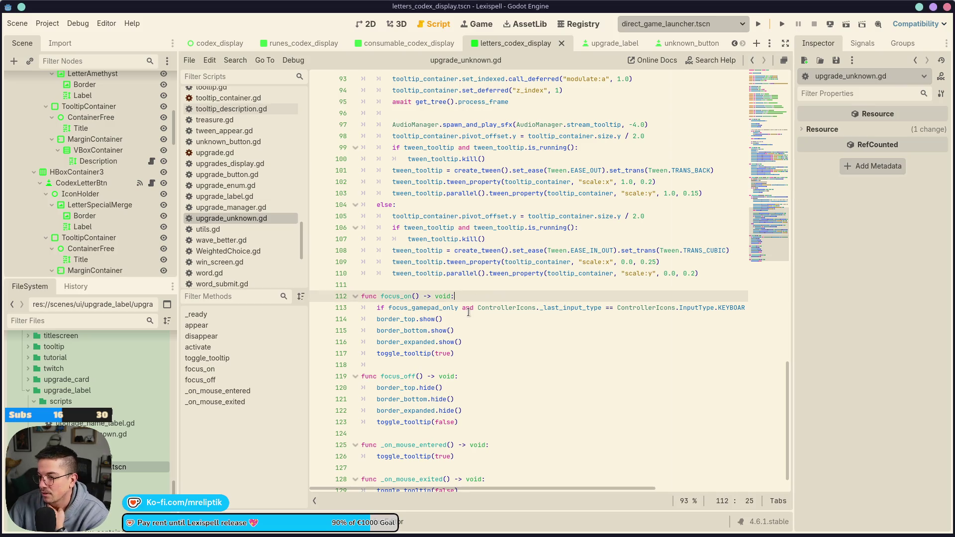
scroll(485, 296, "up", 12)
left_click(367, 24)
scroll(284, 209, "down", 6)
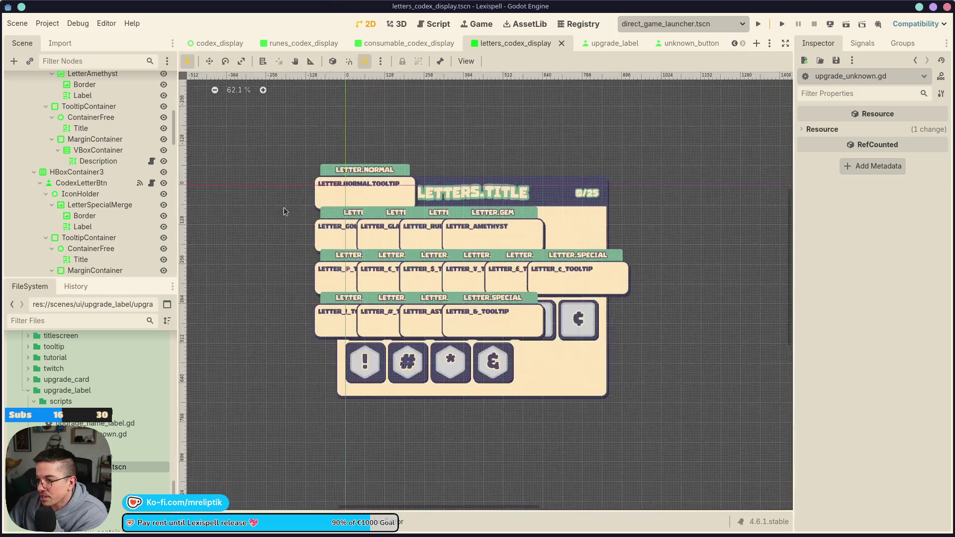
scroll(364, 287, "up", 5)
scroll(428, 294, "up", 2)
scroll(458, 309, "down", 1)
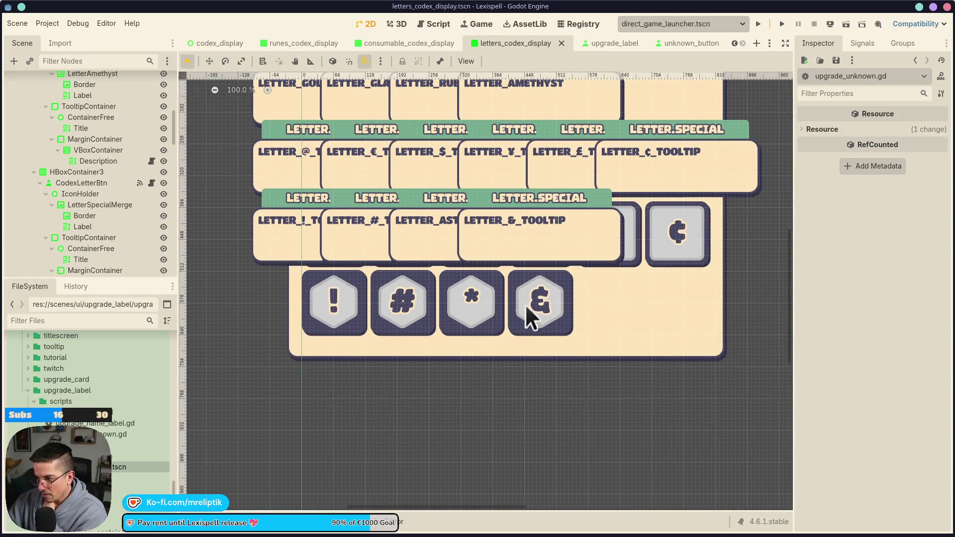
scroll(455, 303, "up", 3)
scroll(455, 303, "down", 6)
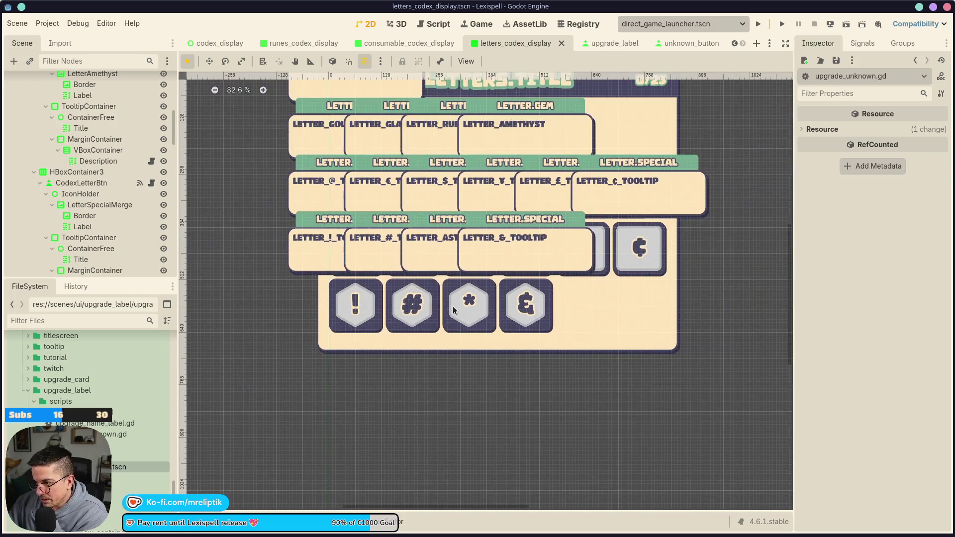
left_click(758, 23)
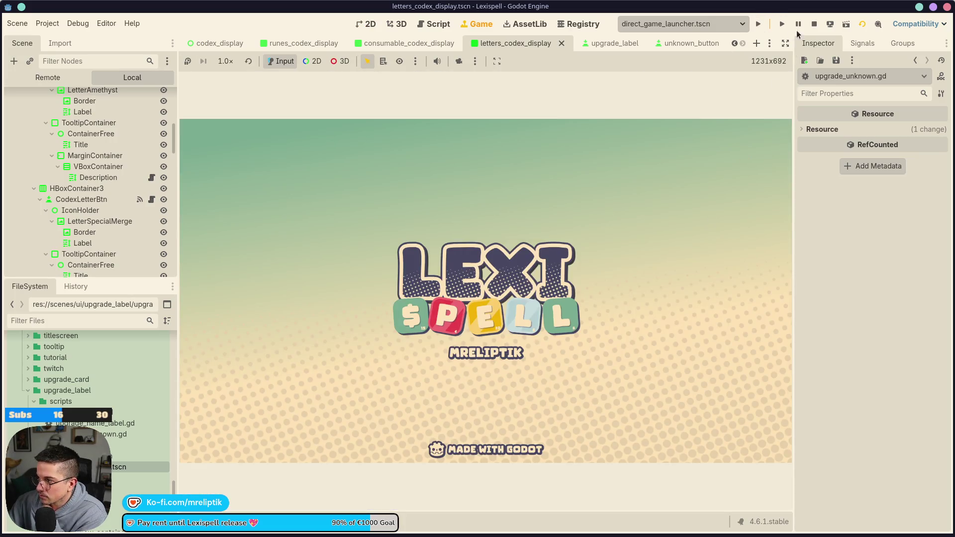
- Relaunch the game, skip the intro screens, and open the Librarium's Letters entries
key("F5")
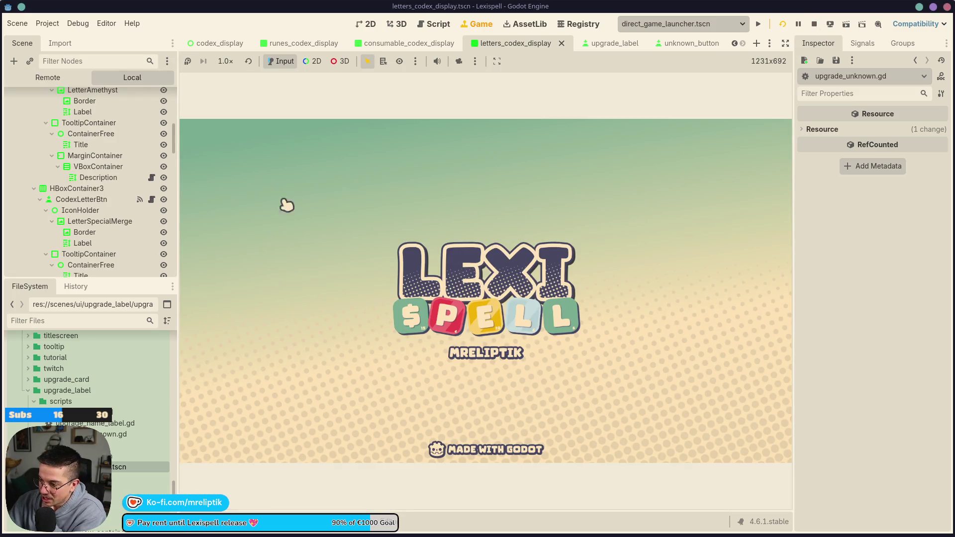
left_click(459, 311)
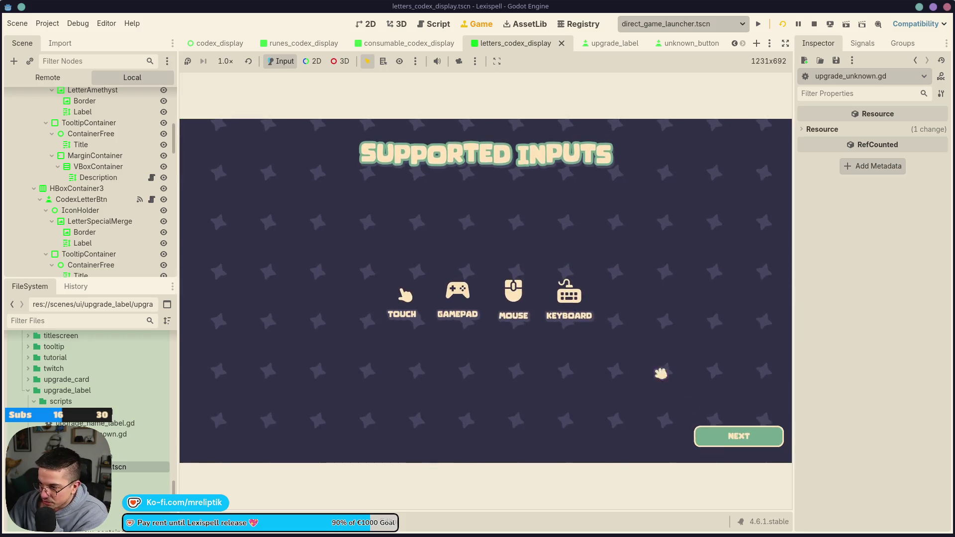
left_click(746, 448)
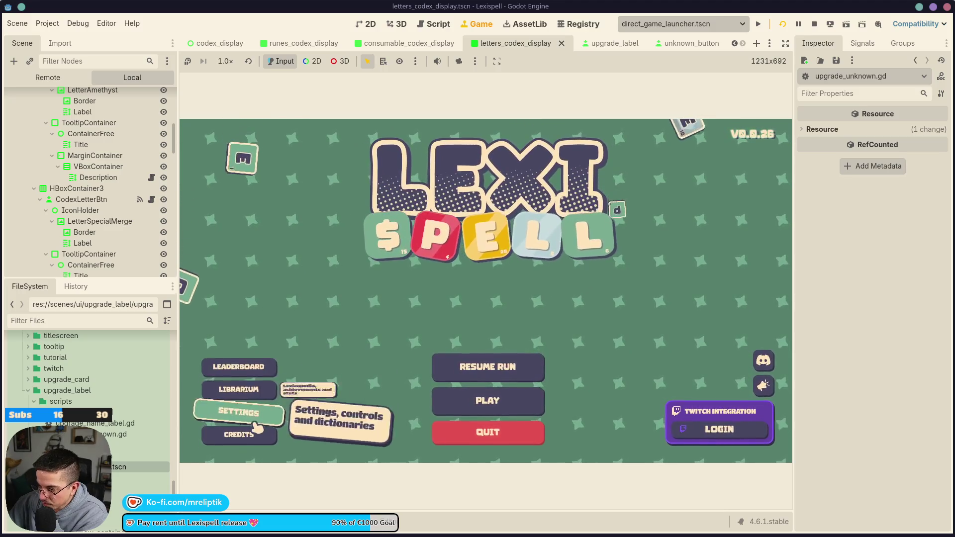
left_click(255, 390)
left_click(323, 276)
left_click(323, 314)
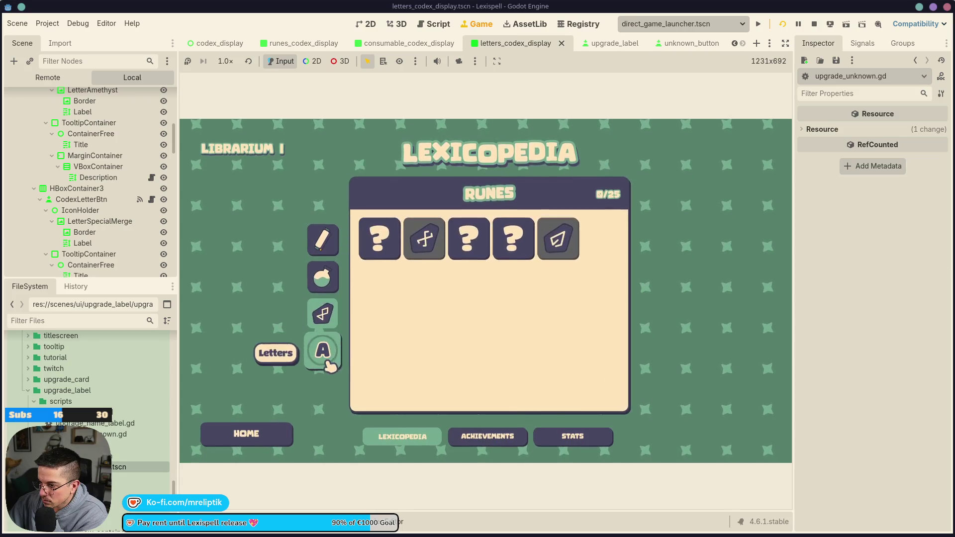
left_click(323, 350)
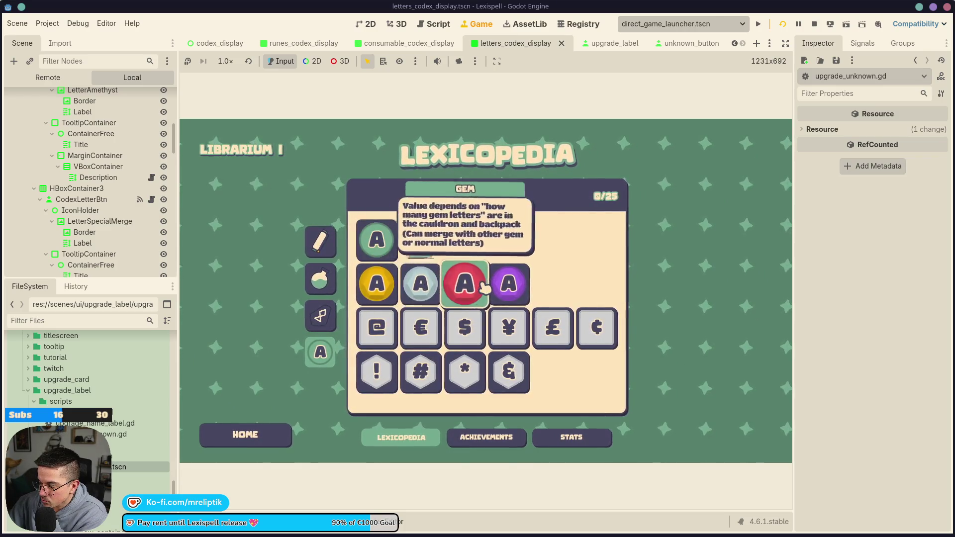
- Check the gem letters' tooltips and frame the Lexicopedia panel for a screenshot
mouse_move(445, 288)
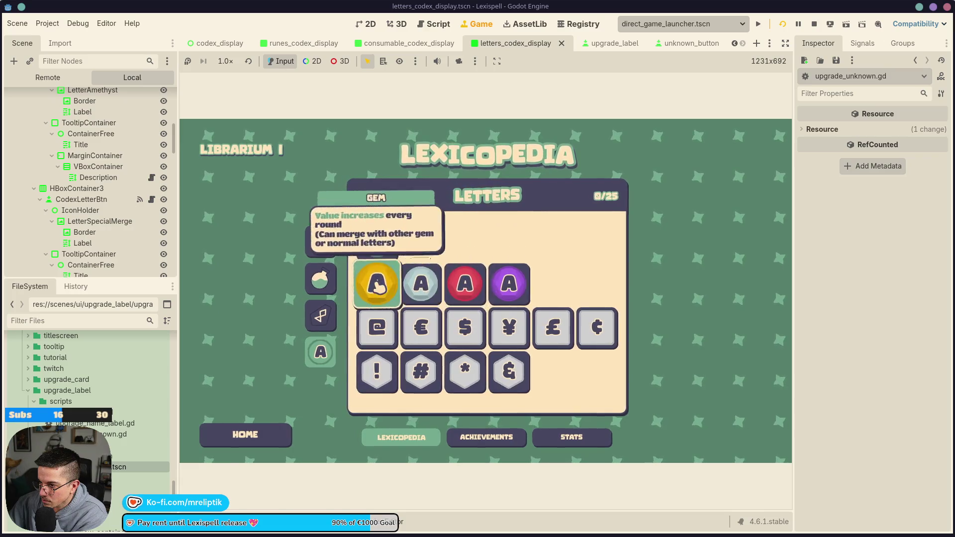
mouse_move(388, 286)
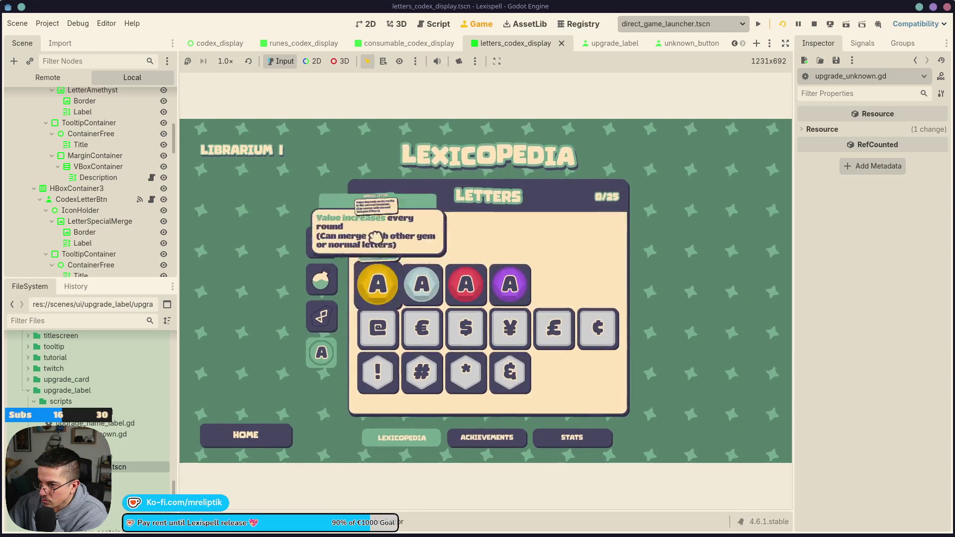
mouse_move(579, 326)
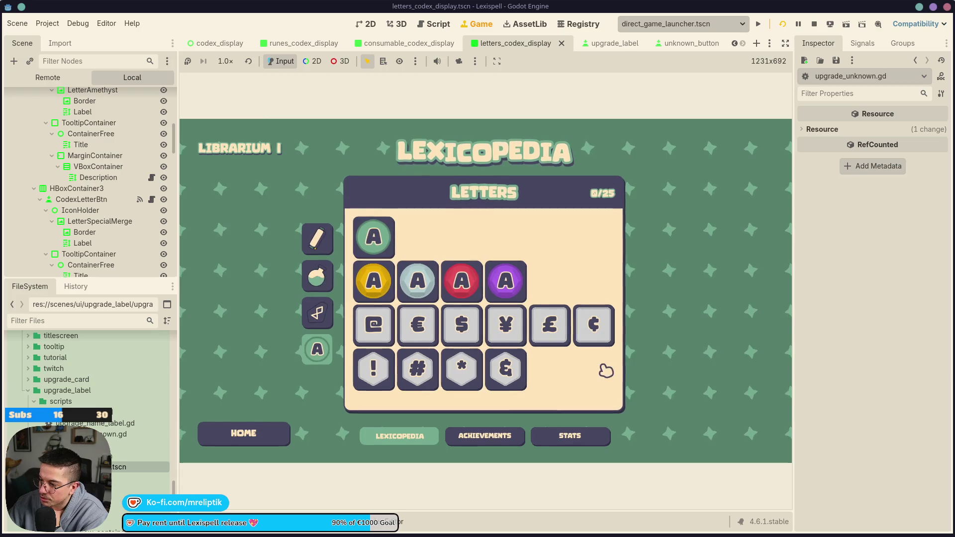
key("Print")
mouse_move(285, 149)
left_mouse_down()
mouse_move(622, 416)
mouse_move(659, 420)
left_mouse_up()
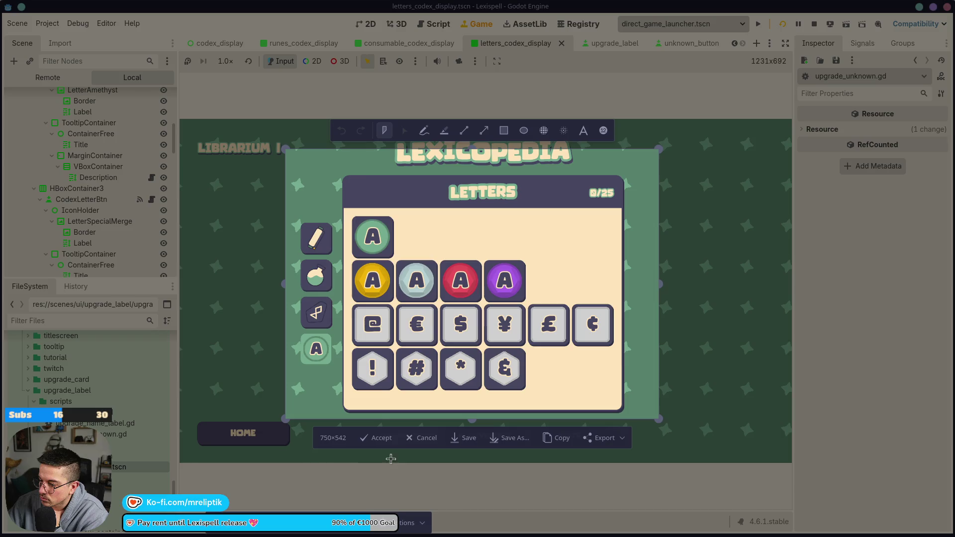
- Accept the Lexicopedia capture, close Spectacle, and show the debugger's script warnings list
left_click(380, 438)
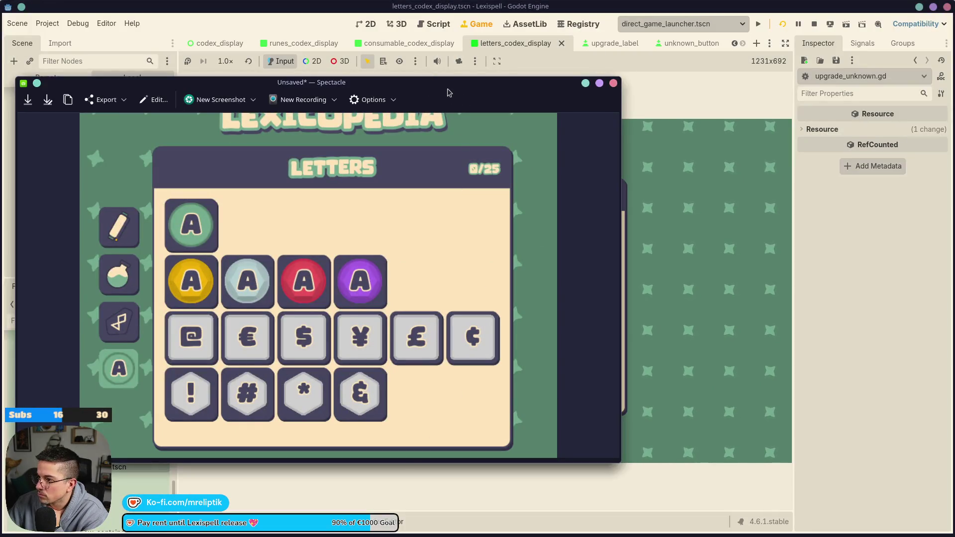
key("Escape")
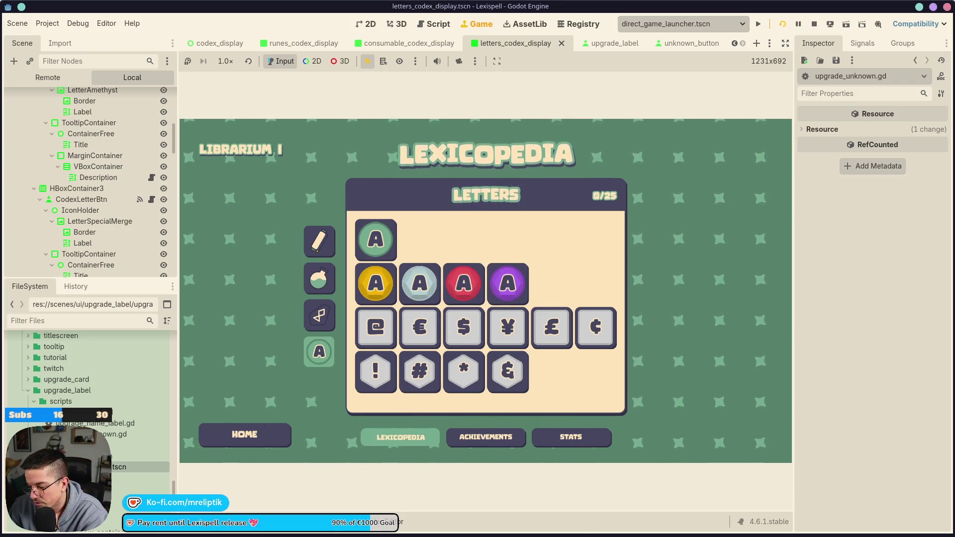
left_click(393, 522)
left_click(263, 397)
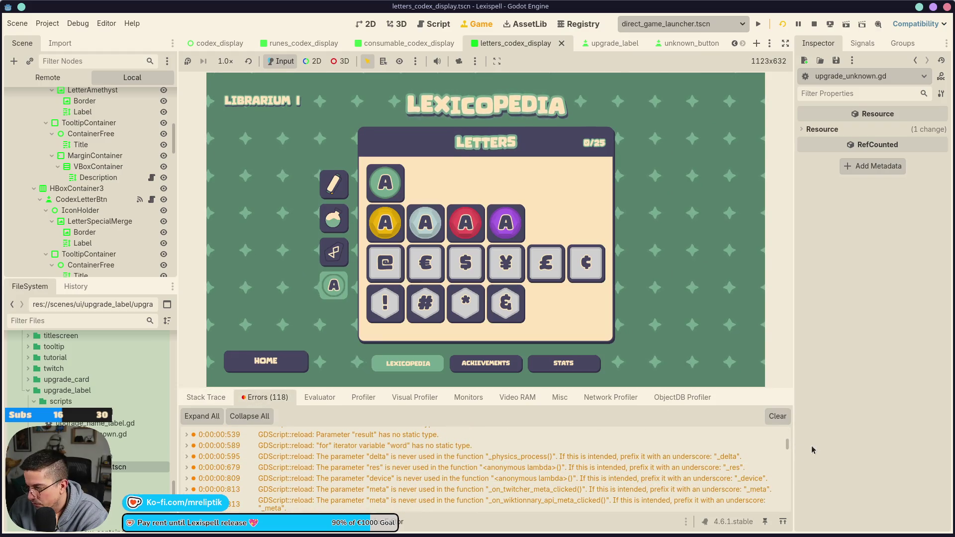
- Stop the running game, zoom the letters_codex_display canvas, and open Quick Open Script
left_click(814, 23)
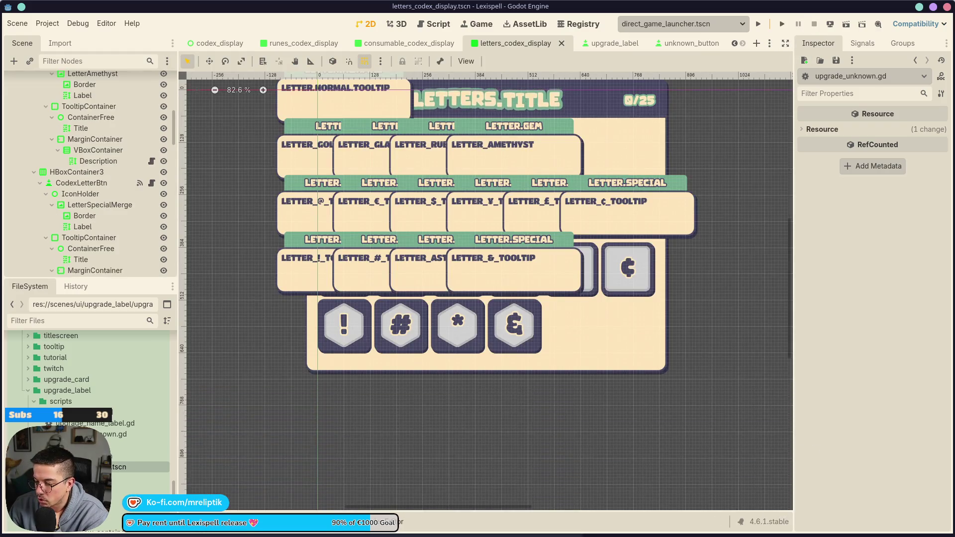
mouse_move(215, 536)
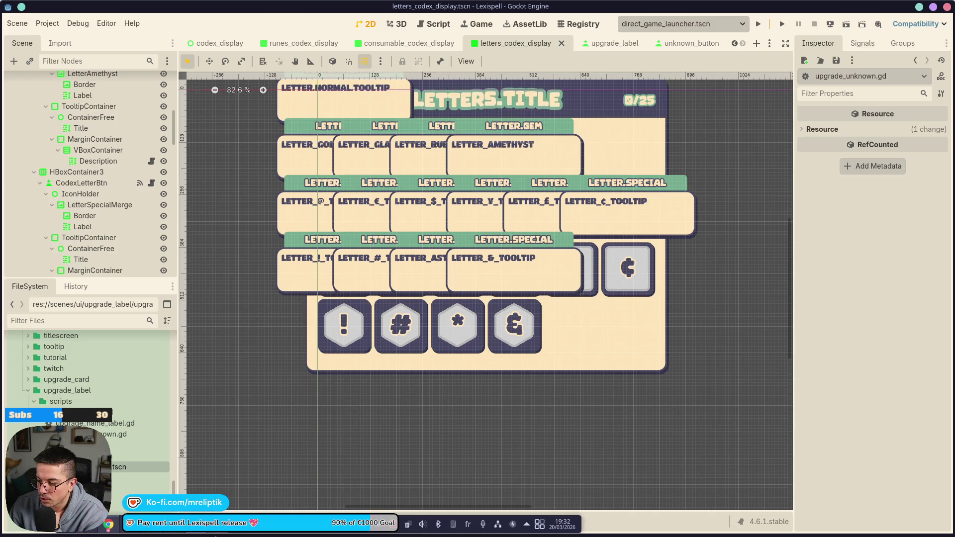
mouse_move(136, 534)
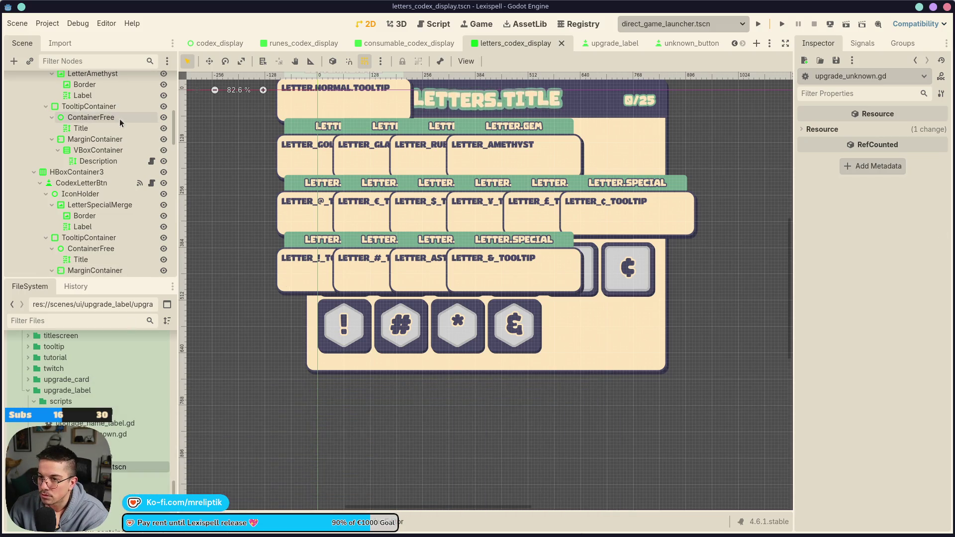
scroll(375, 395, "up", 2)
scroll(111, 127, "down", 3)
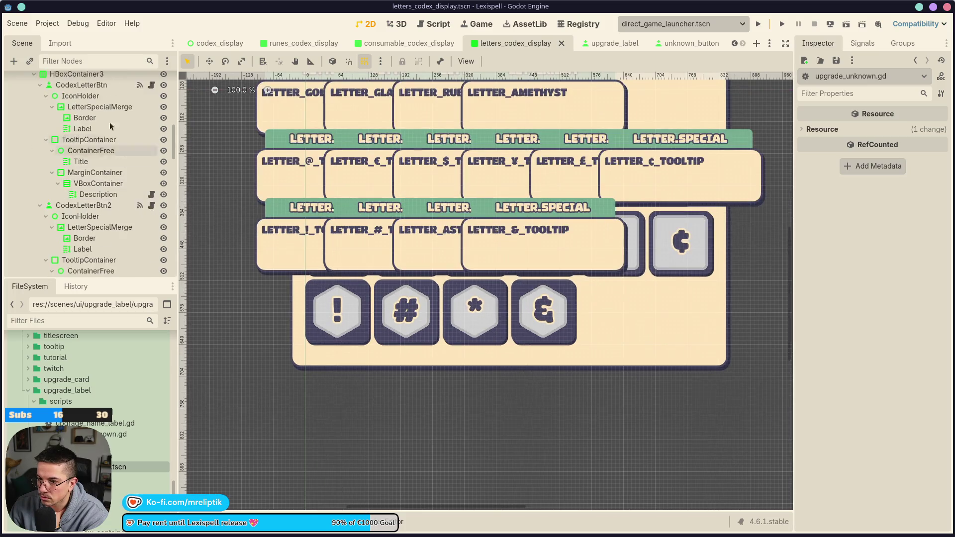
scroll(111, 127, "up", 3)
scroll(212, 177, "up", 5)
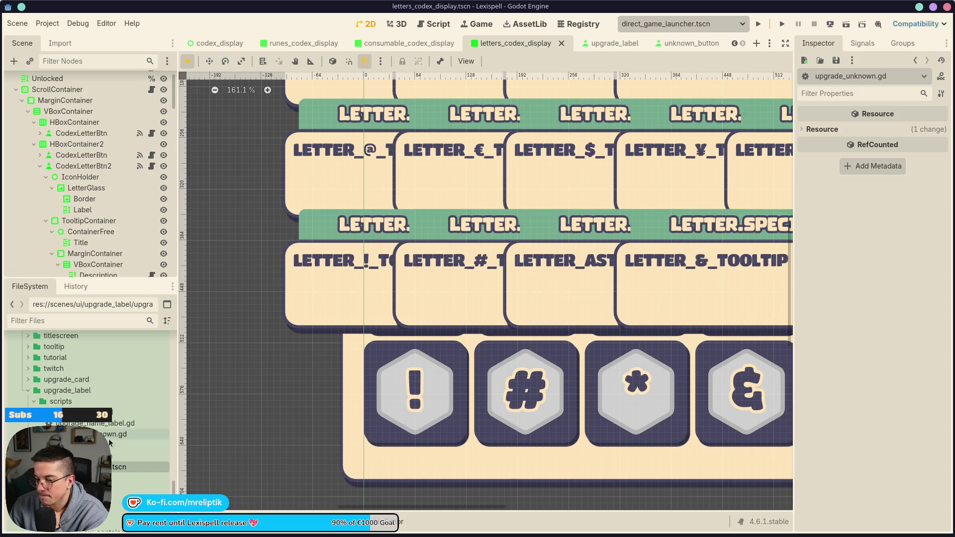
key("ctrl+alt+o")
- Open save_manager.gd via the 'save' search, then open progress_manager.gd via 'progress'
type("save")
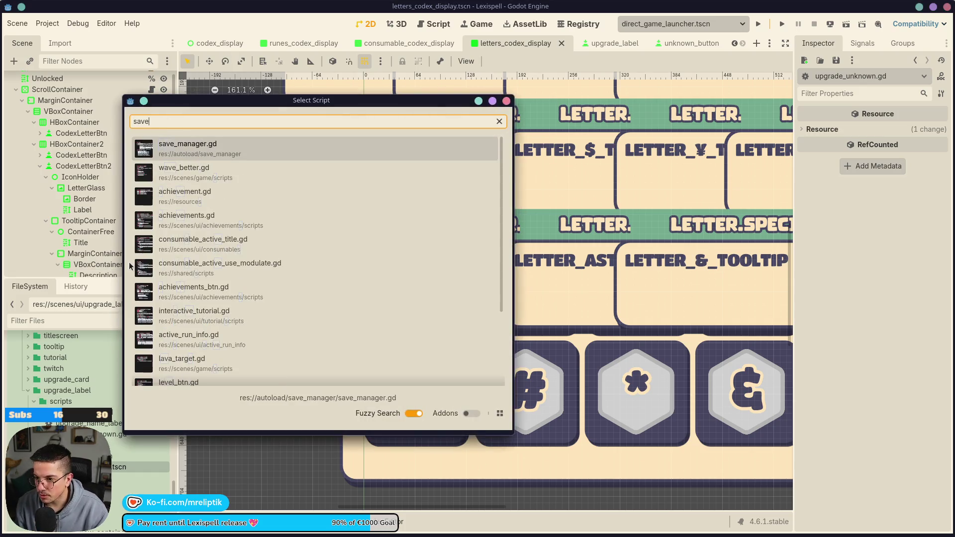
key("Return")
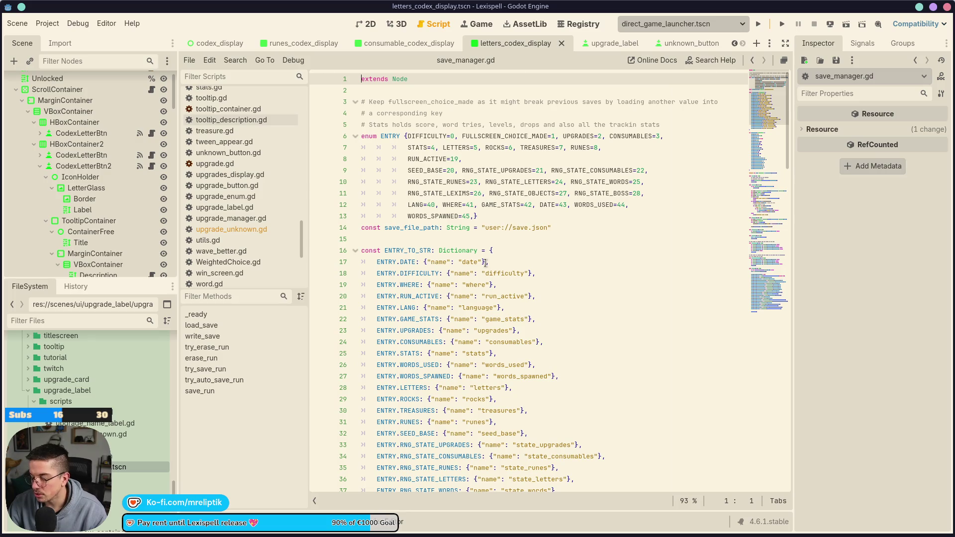
key("ctrl+alt+o")
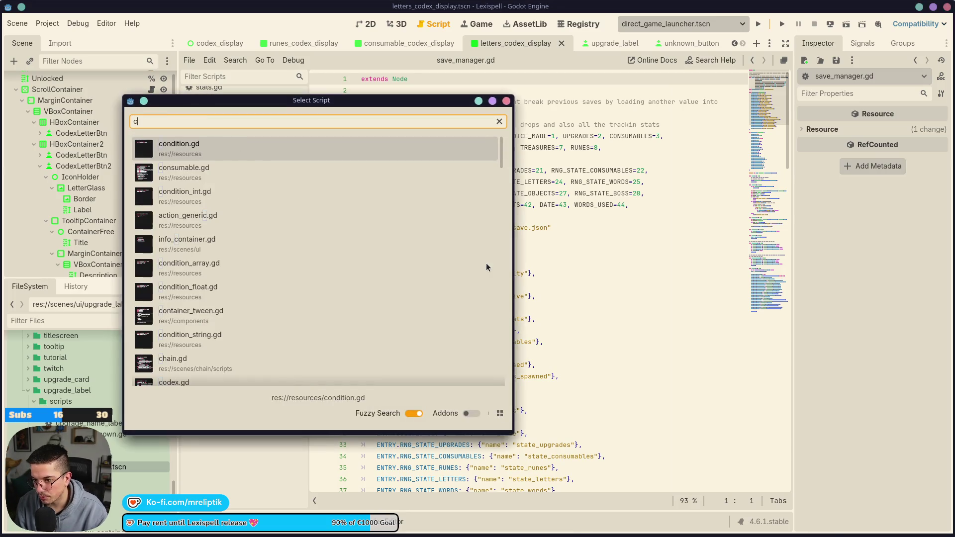
type("progress")
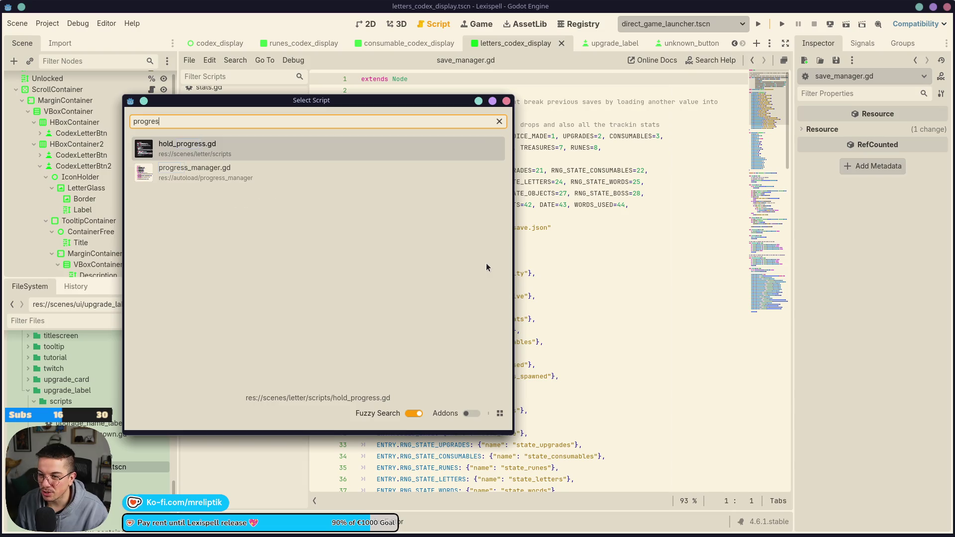
key("Down")
key("Return")
left_click(459, 186)
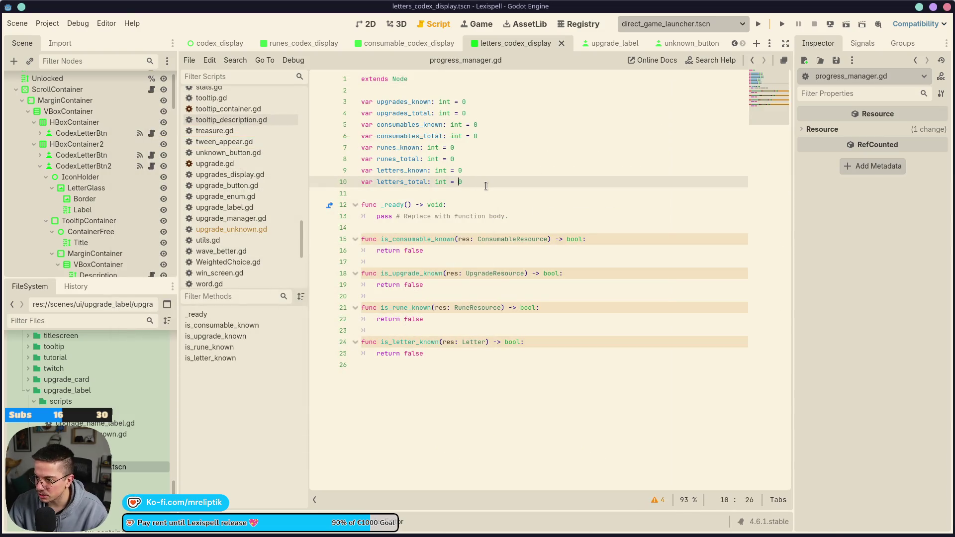
- Add 'var letters: Dictionary = {' below line 10 with an open indented block
key("Return")
key("Return")
key("Return")
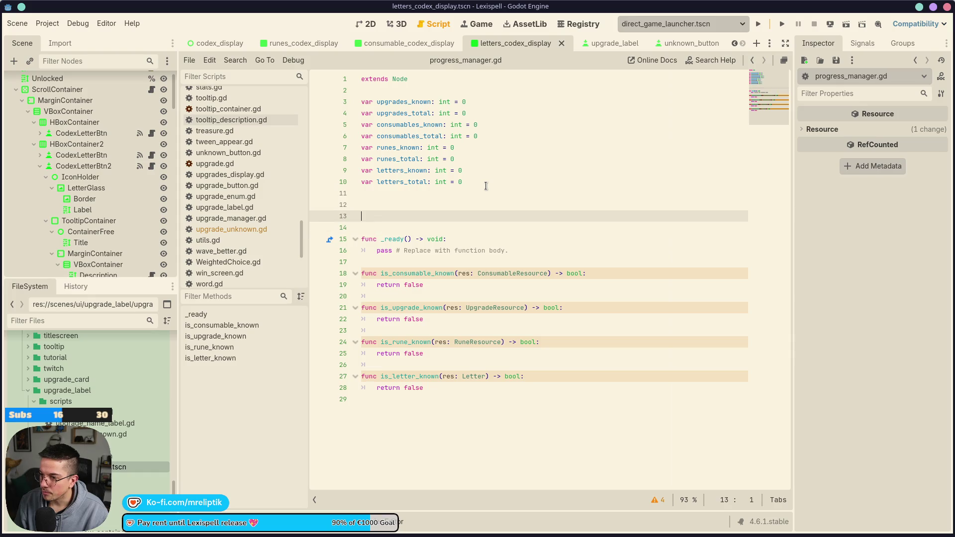
type("var ")
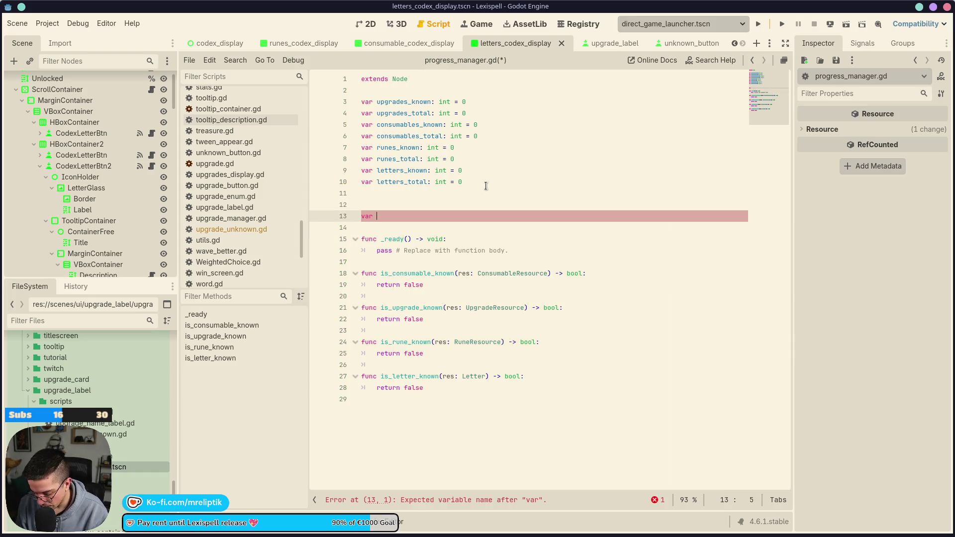
type("letters")
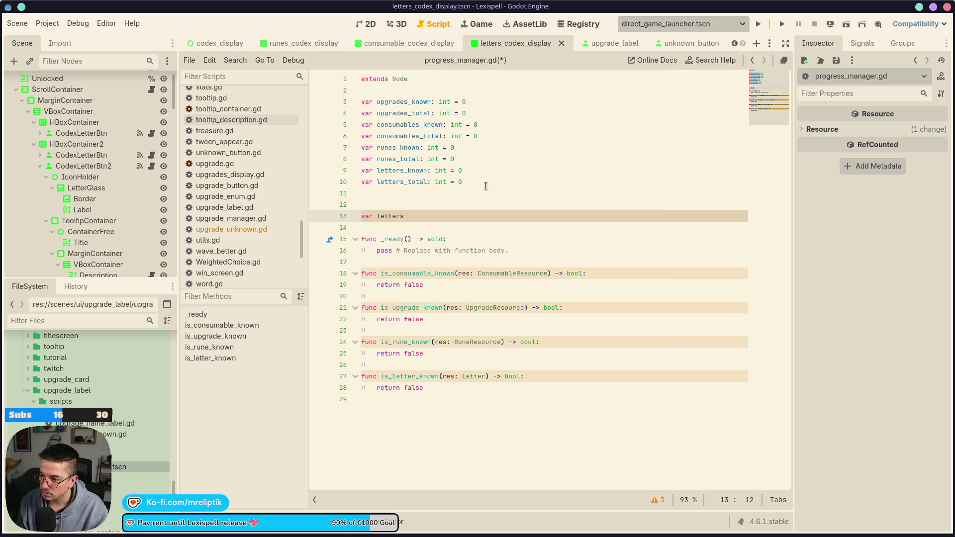
type(": Dicio")
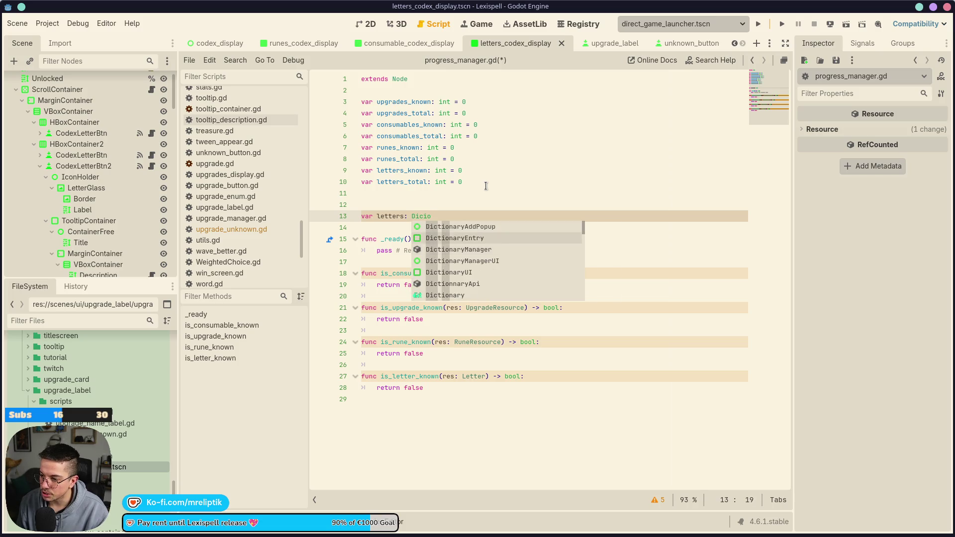
key("Return")
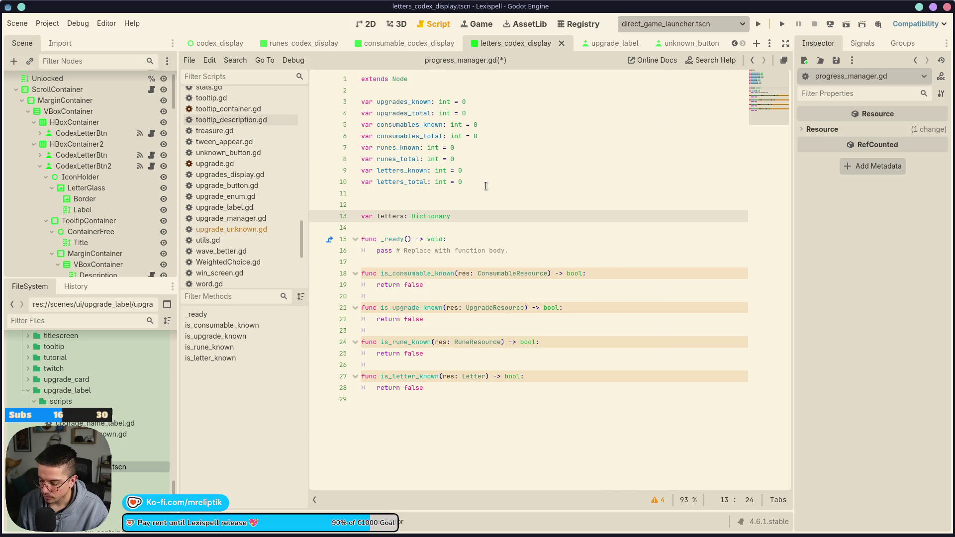
key("BackSpace")
key("BackSpace")
key("BackSpace")
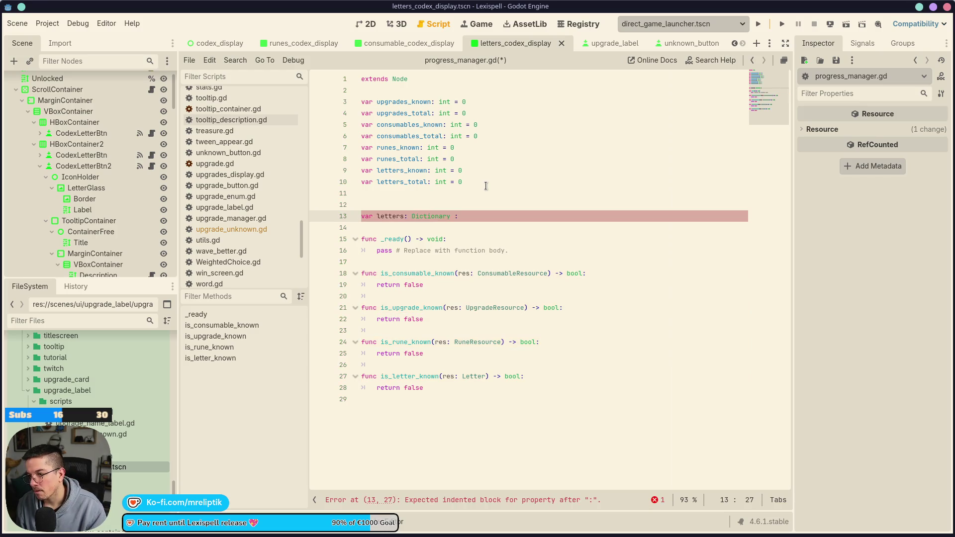
type("= {")
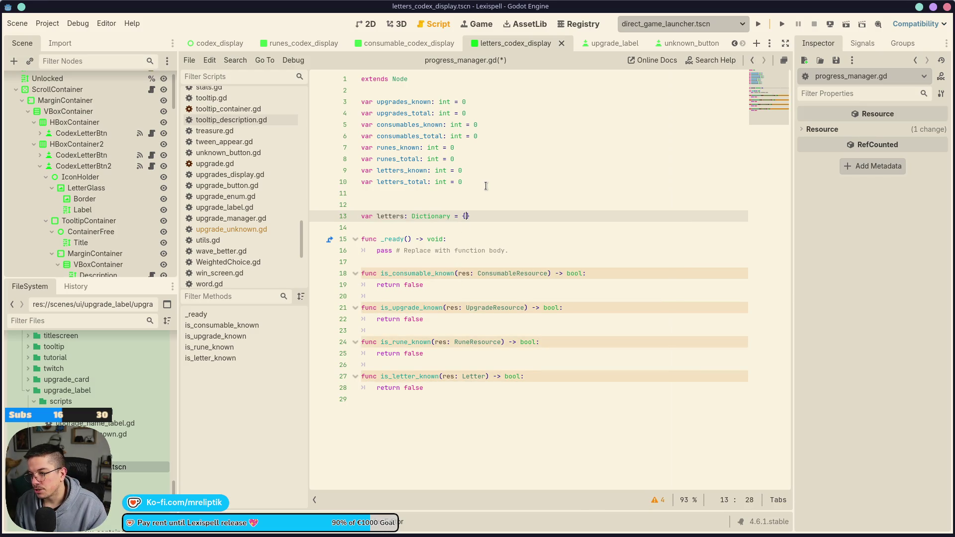
key("Return")
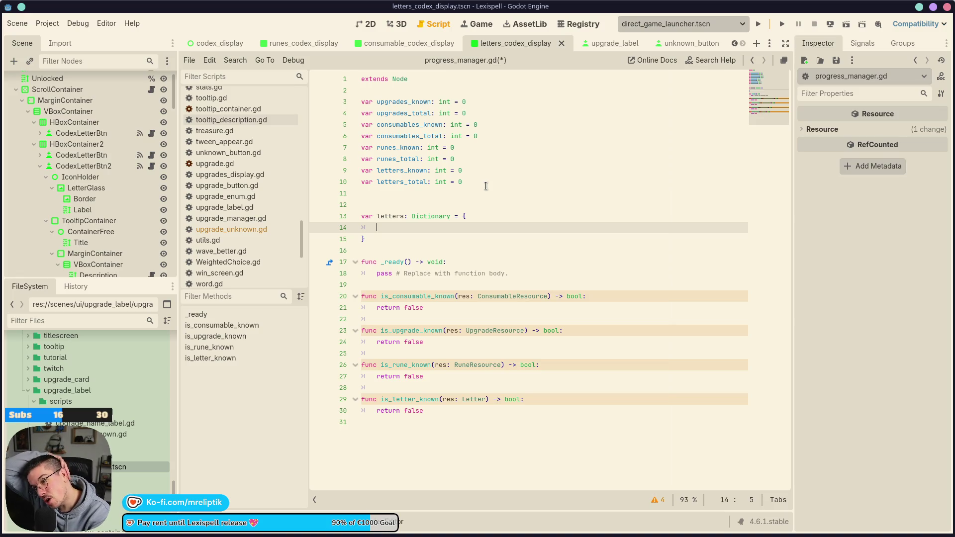
left_click(415, 90)
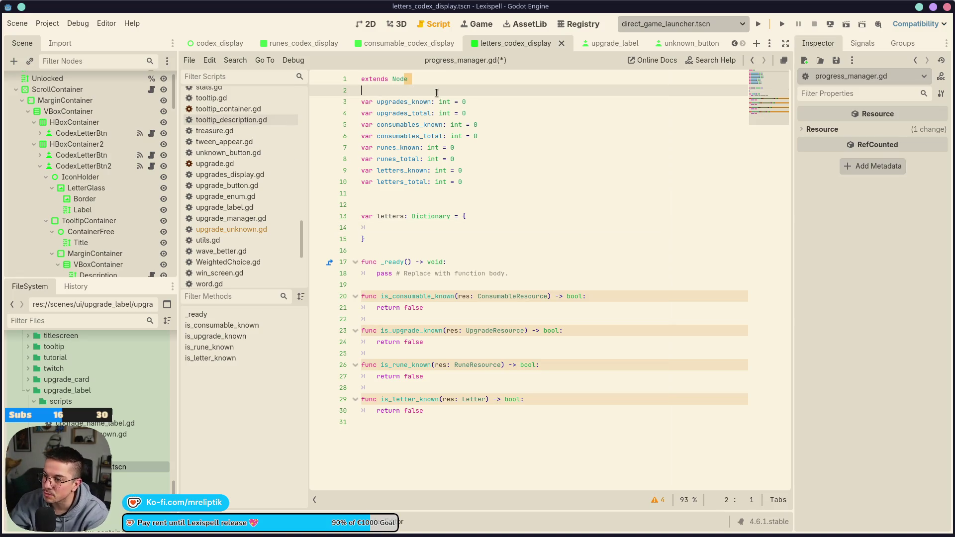
- Declare enum LETTER with NORMAL, GEM_GOLD, GEM_GLASS, GEM_RUBY and GEM_AMETHYST above the existing code
key("Return")
key("Return")
key("Up")
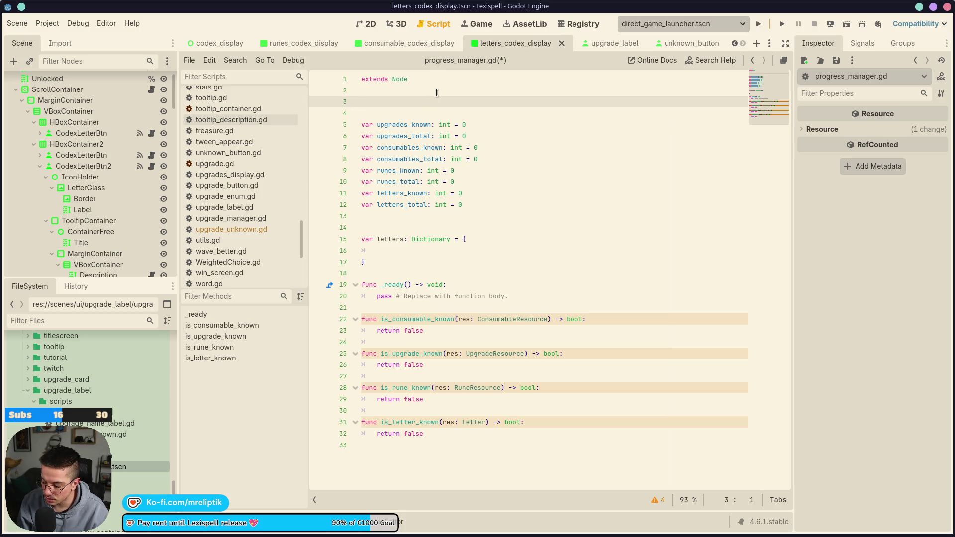
type("enum LETTER ")
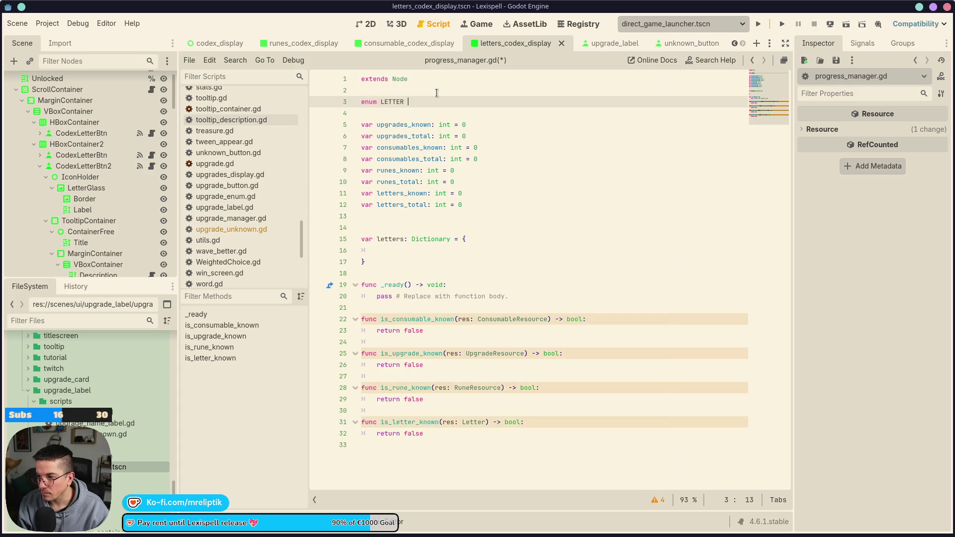
type("{NORMAL, ")
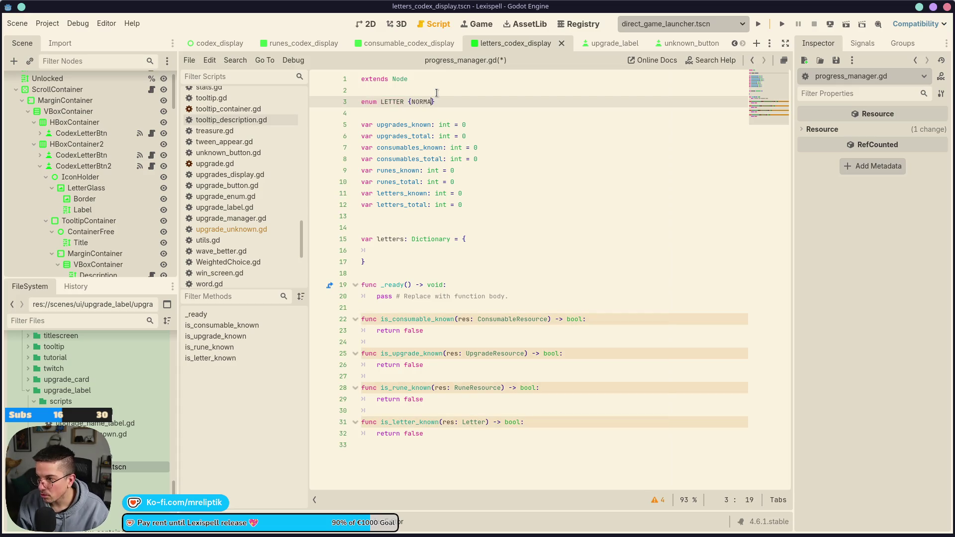
type("GEM_GOLD, GEM_")
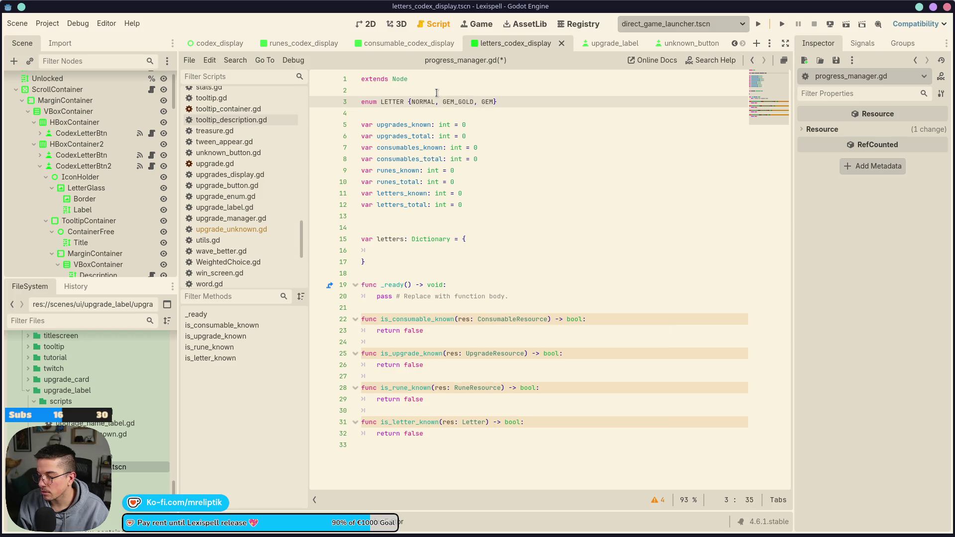
type("GLASS, GEM_")
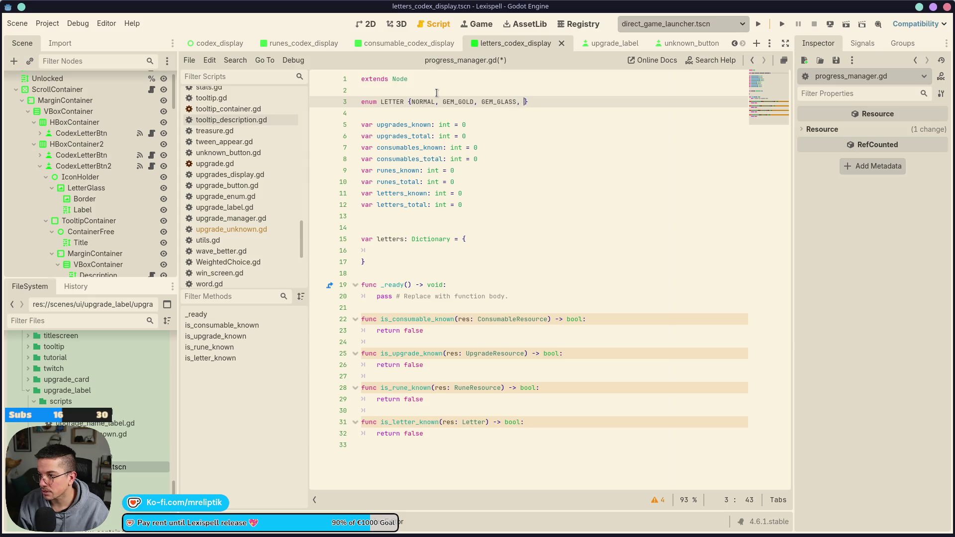
type("AME")
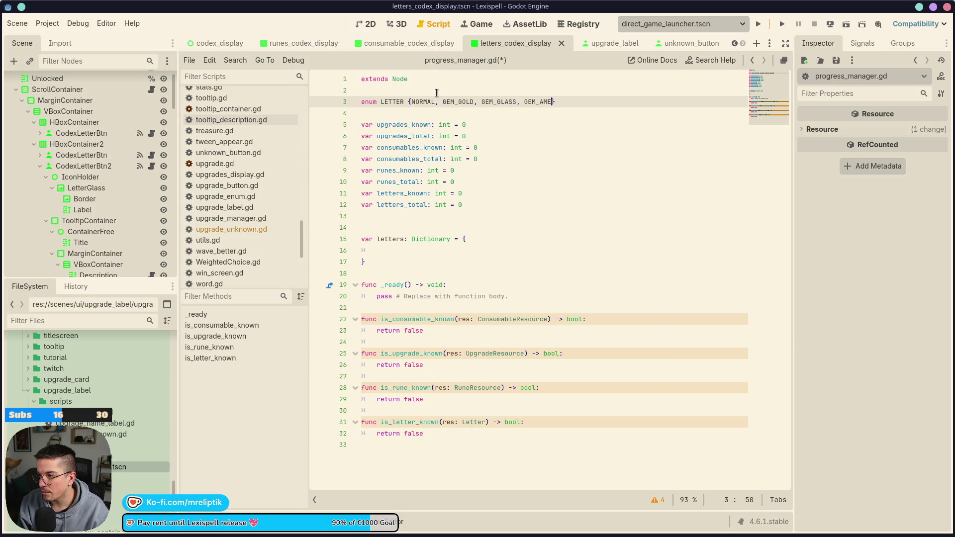
key("BackSpace")
key("BackSpace")
type("RUBY, GEM")
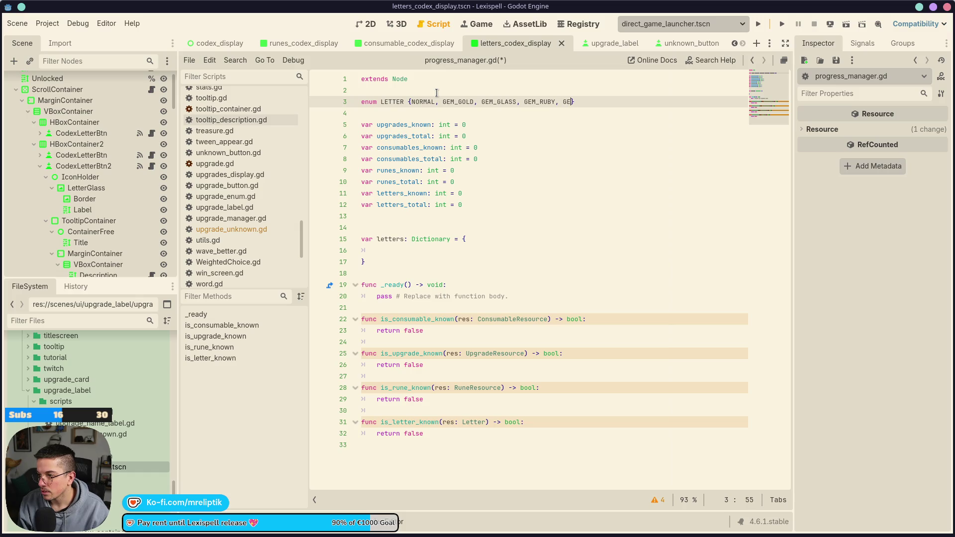
type("_AMETHYST")
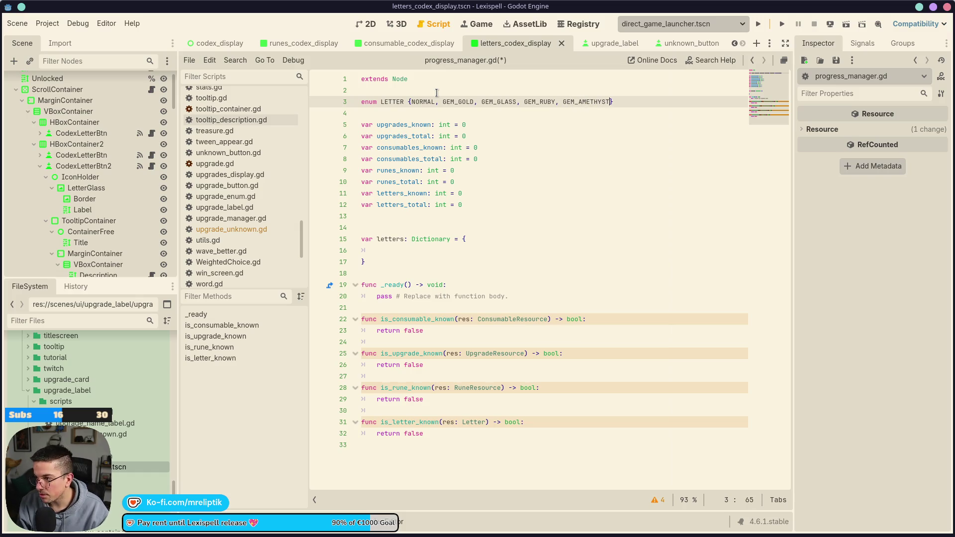
type(";")
- Continue the enum with SPECIAL_A, E, S, Y, L, C, SPECIAL_!, a symbol entry and SPECIAL_ASTERISK
key("Return")
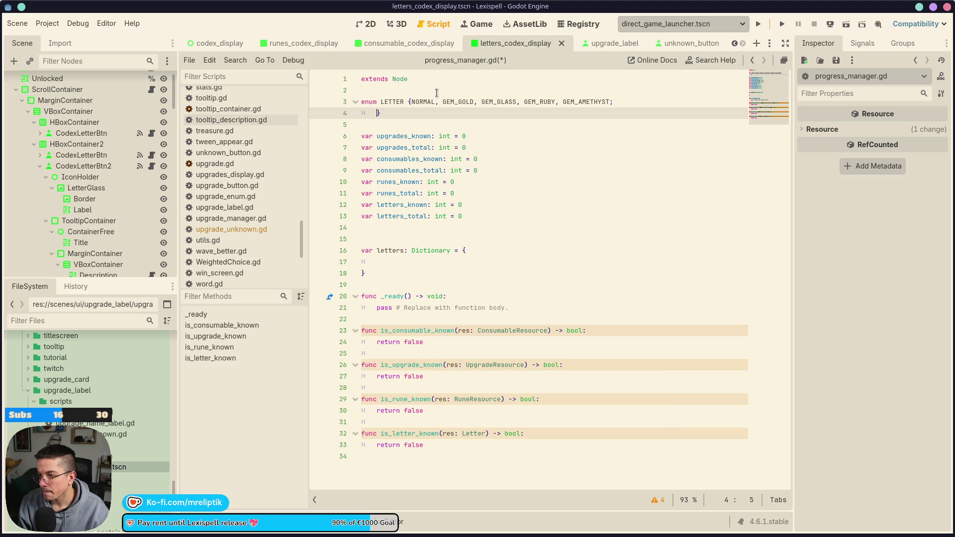
type("SPECIAL_")
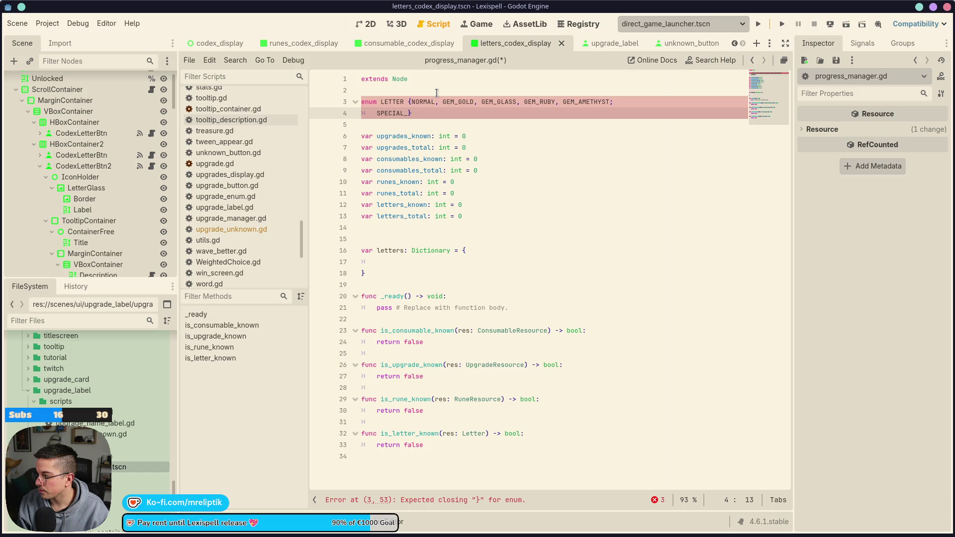
type("A, ")
type("SPECIAL_")
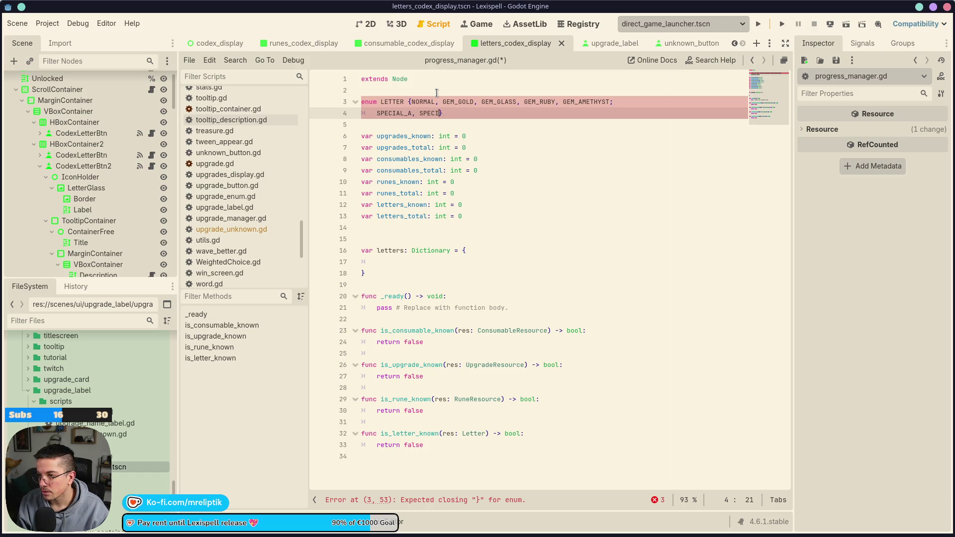
type("E, SPECIAL_")
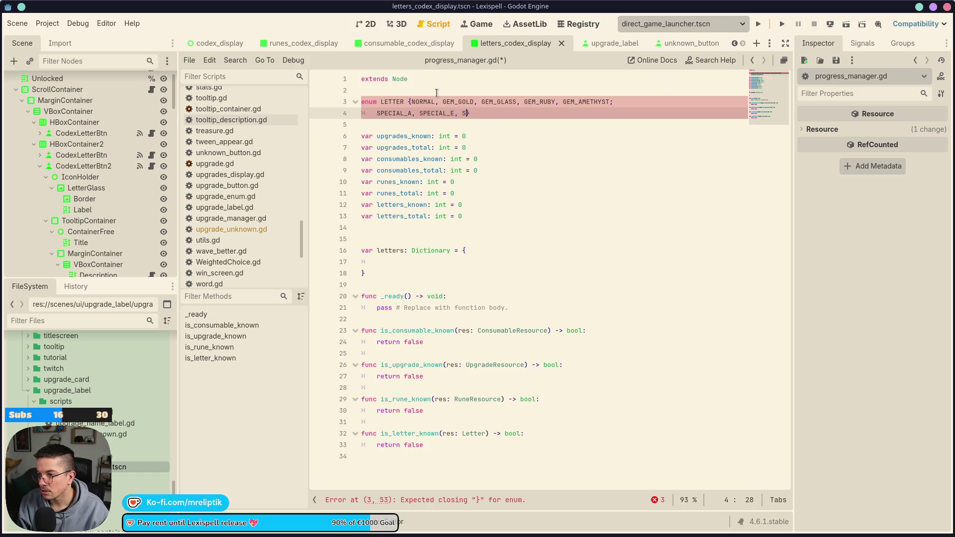
type("S, ")
type("SPECIAL_")
type("Y, SPECI")
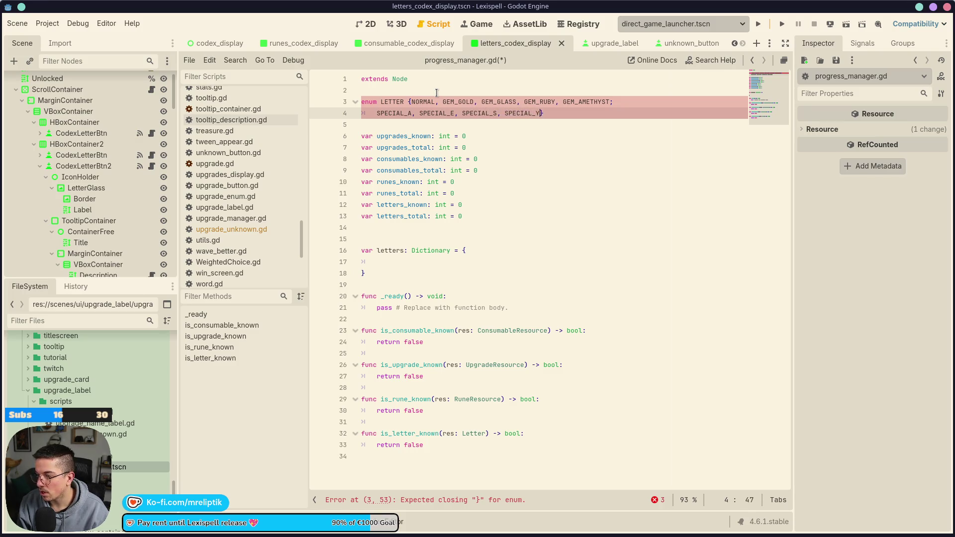
type("AL_L")
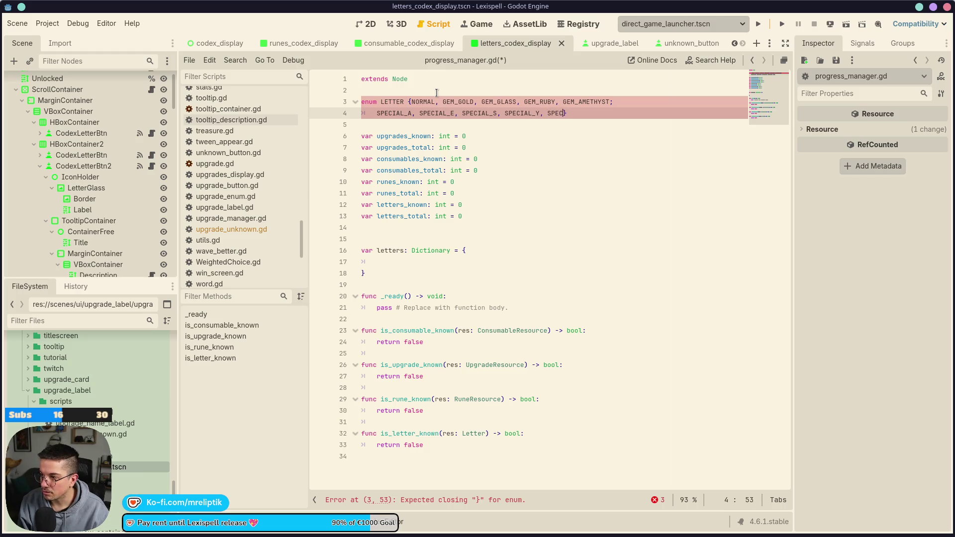
type(", SPECIAL_C,")
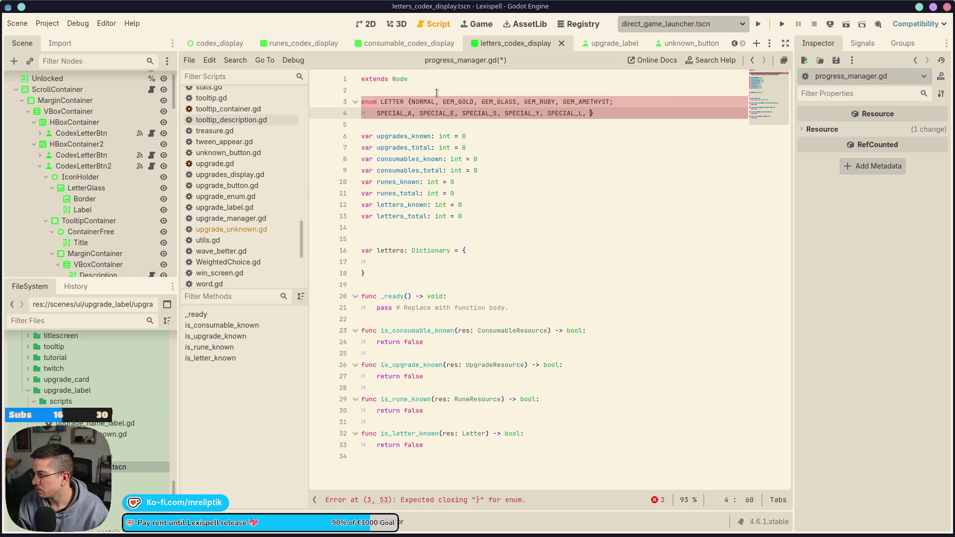
key("Return")
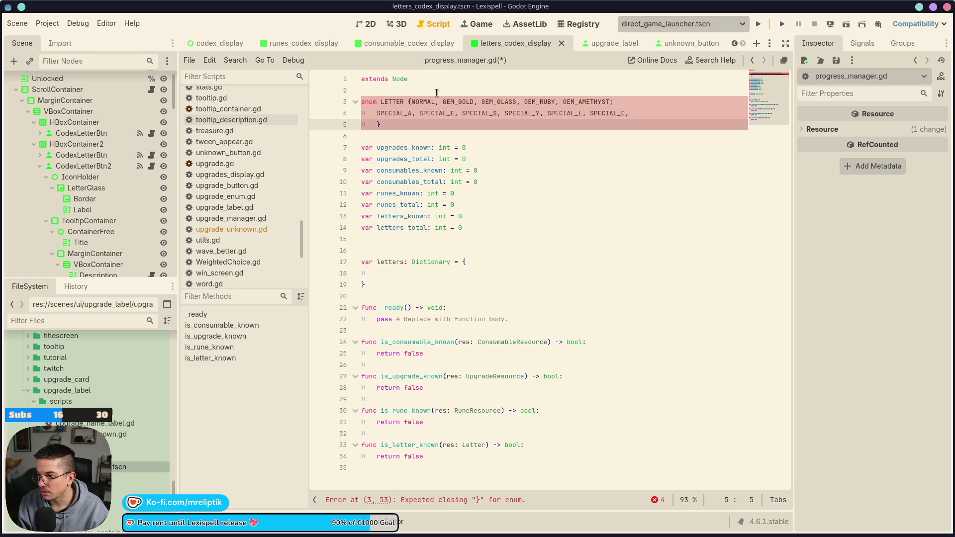
type("SPECIAL_!, ")
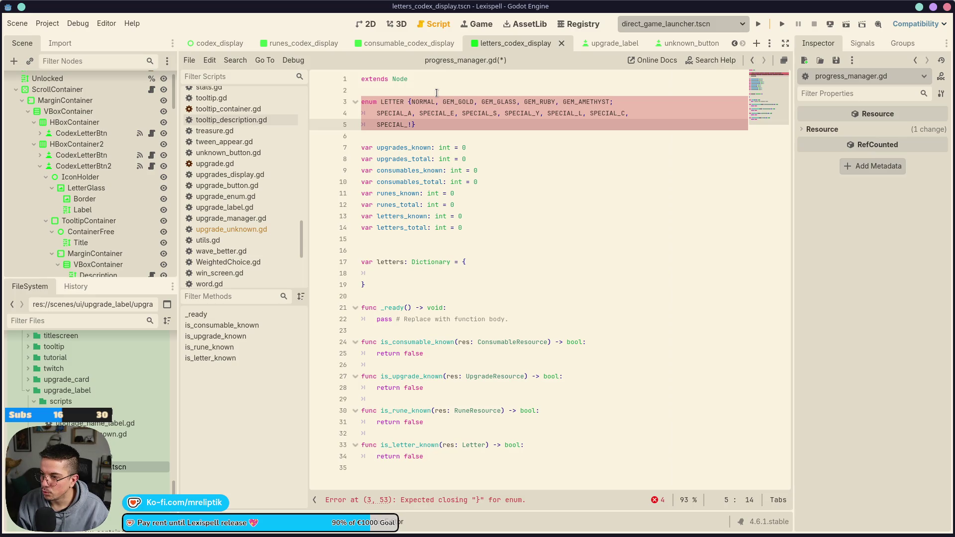
type("SPECIAL#")
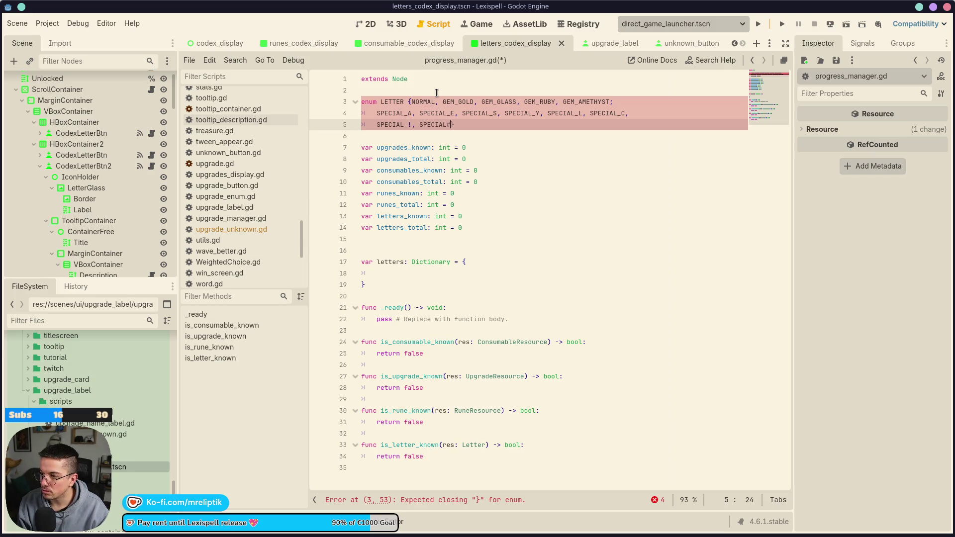
type("_#,")
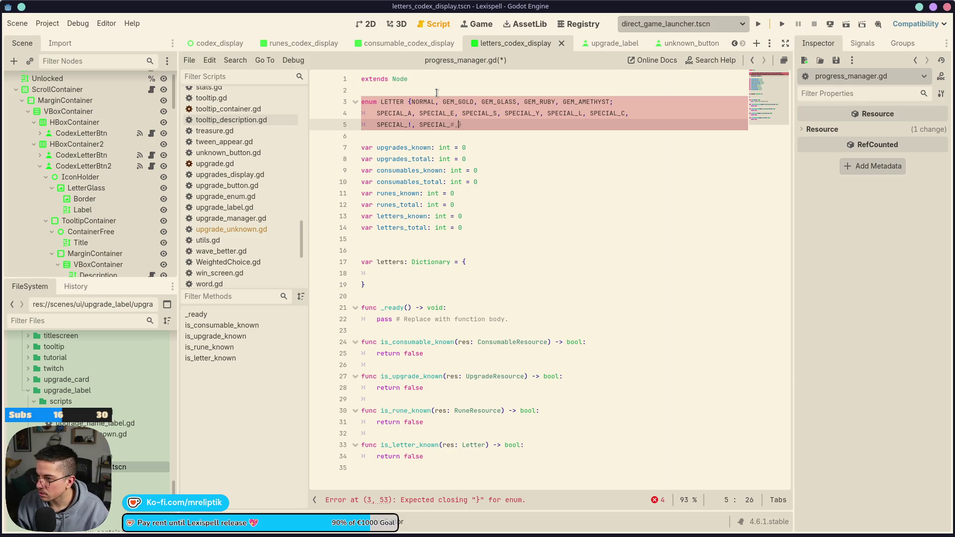
type(" SPE")
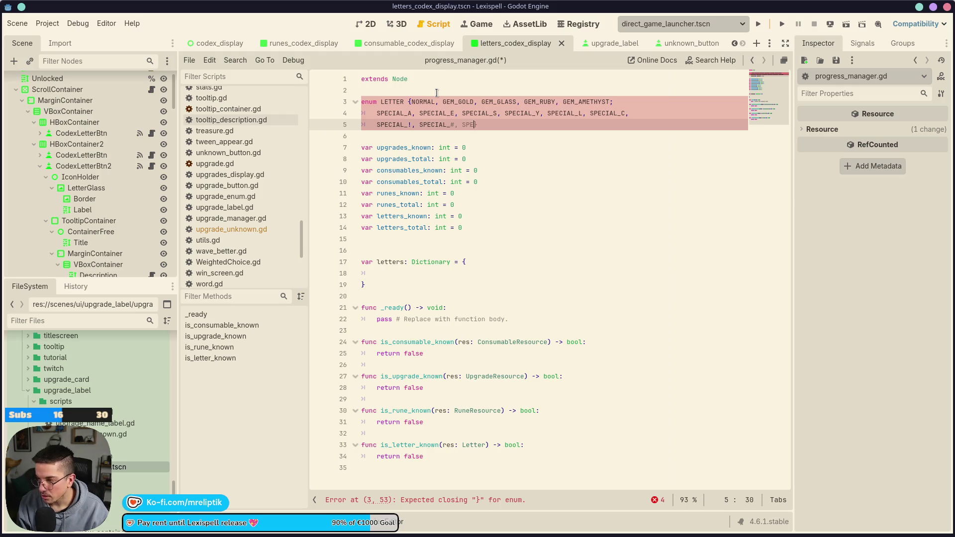
type("CIAL_ASTERISK")
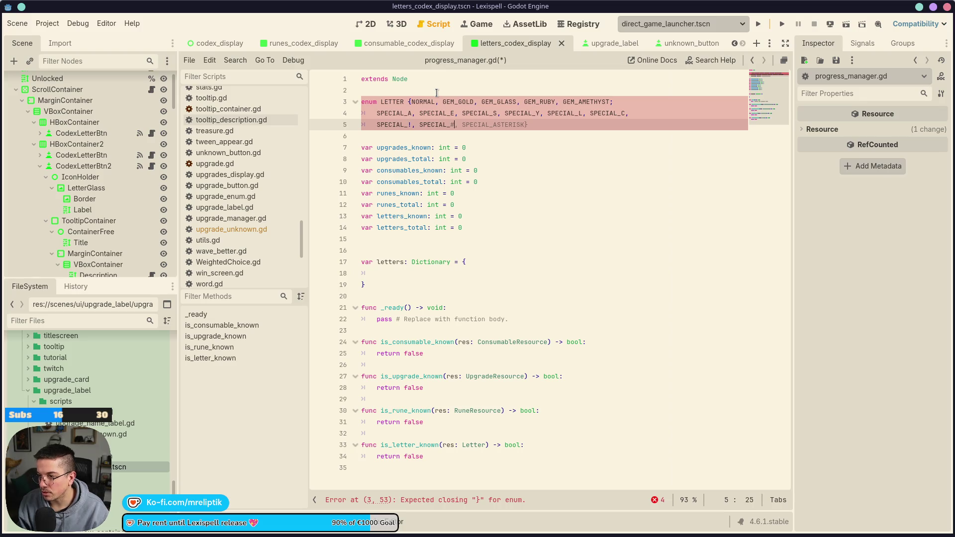
key("BackSpace")
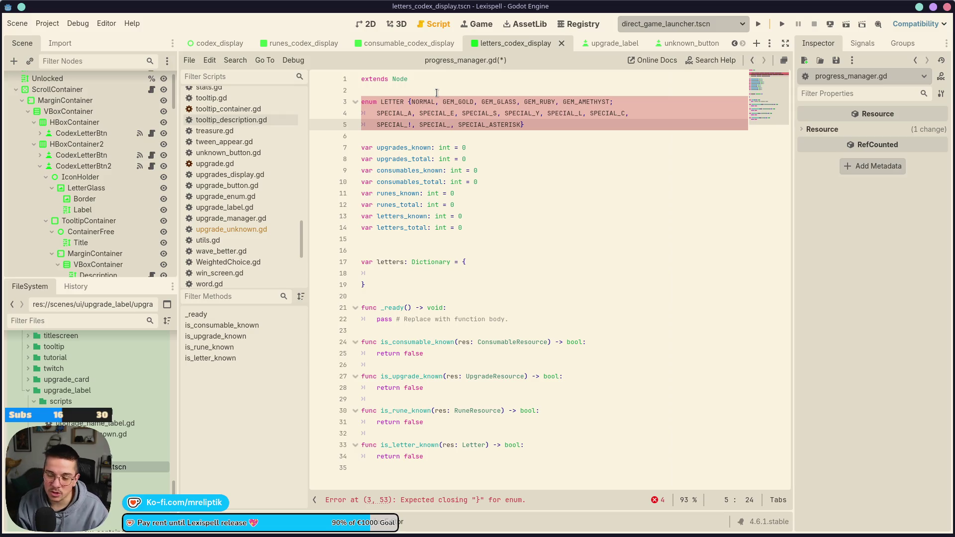
- Name the hash-symbol enum entry SPECIAL_HASHTAG, correcting the typos along the way
type("SHEBANG")
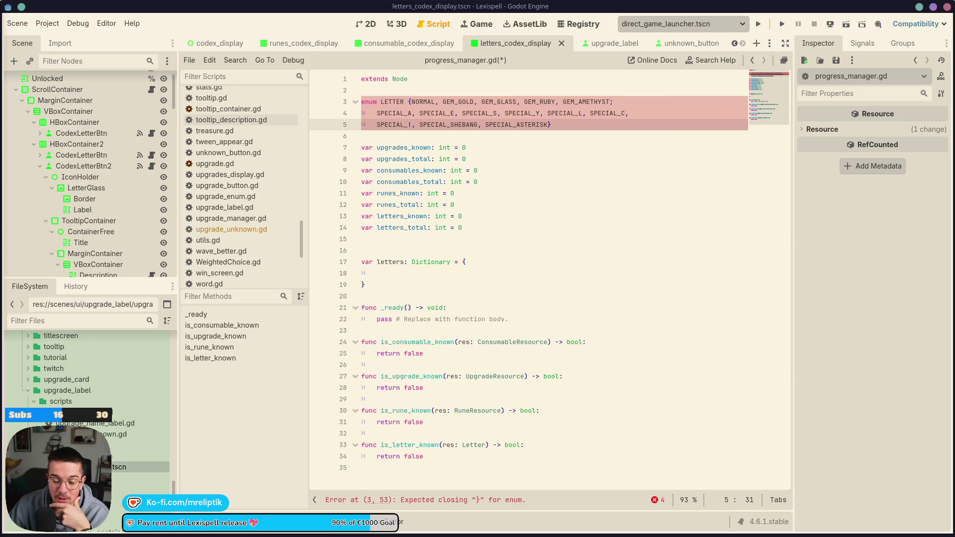
key("Right")
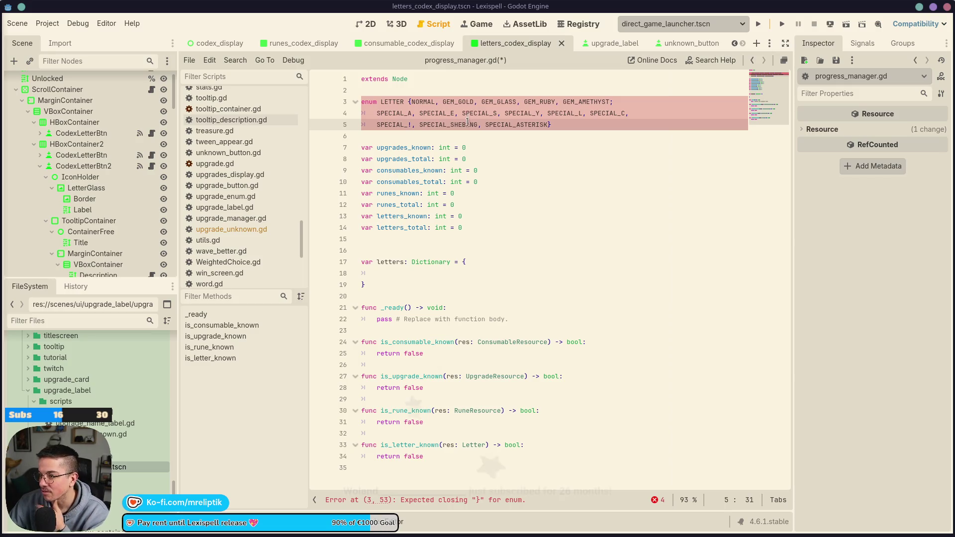
key("Left")
key("BackSpace")
key("BackSpace")
key("BackSpace")
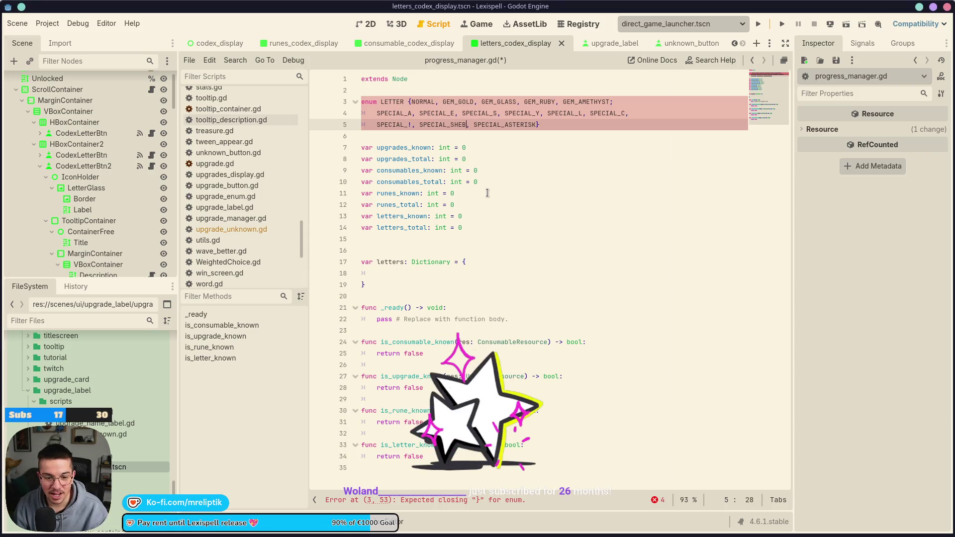
key("BackSpace")
key("BackSpace")
key("BackSpace")
type("HASHTANG")
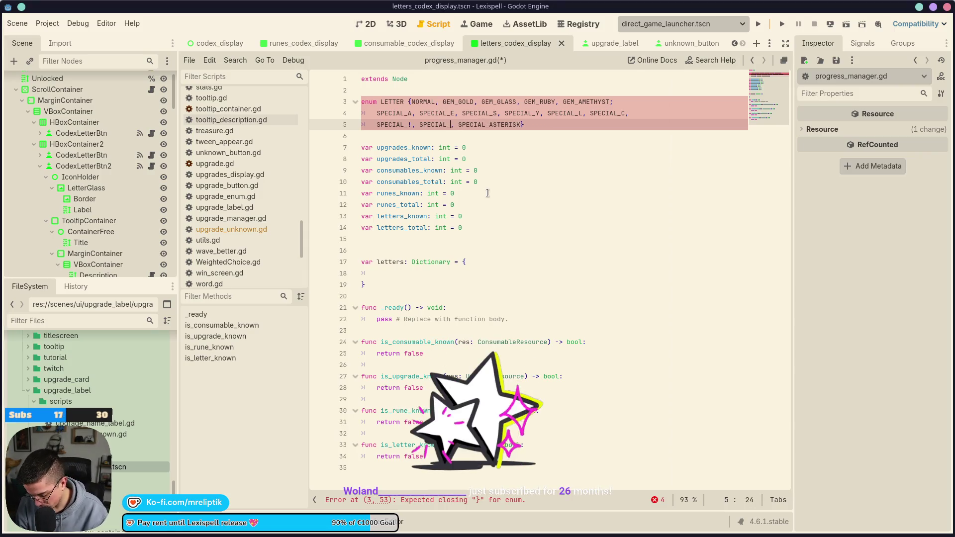
key("BackSpace")
key("BackSpace")
type("G")
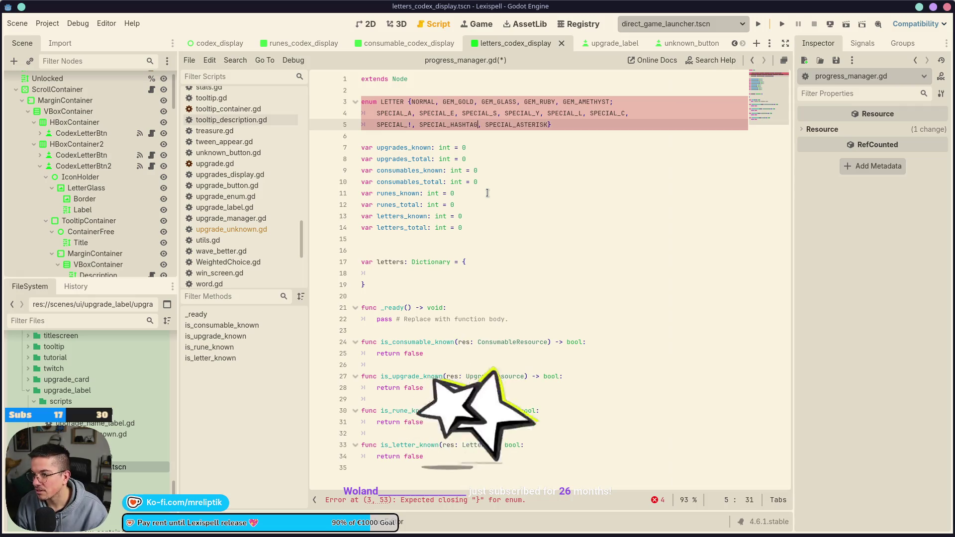
- Rename SPECIAL_! to SPECIAL_EXCLAMATION, end the enum with SPECIAL_AND, and save
key("ctrl+Left")
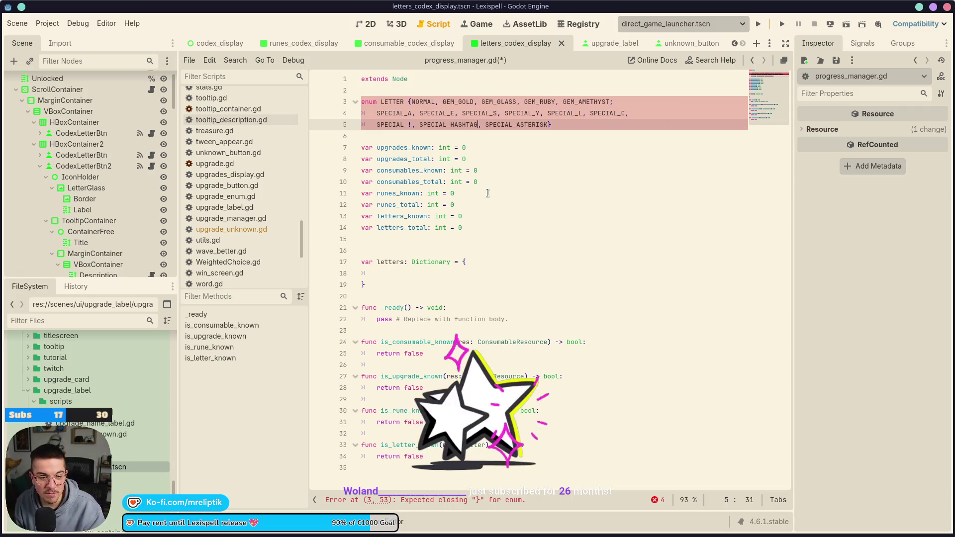
key("Home")
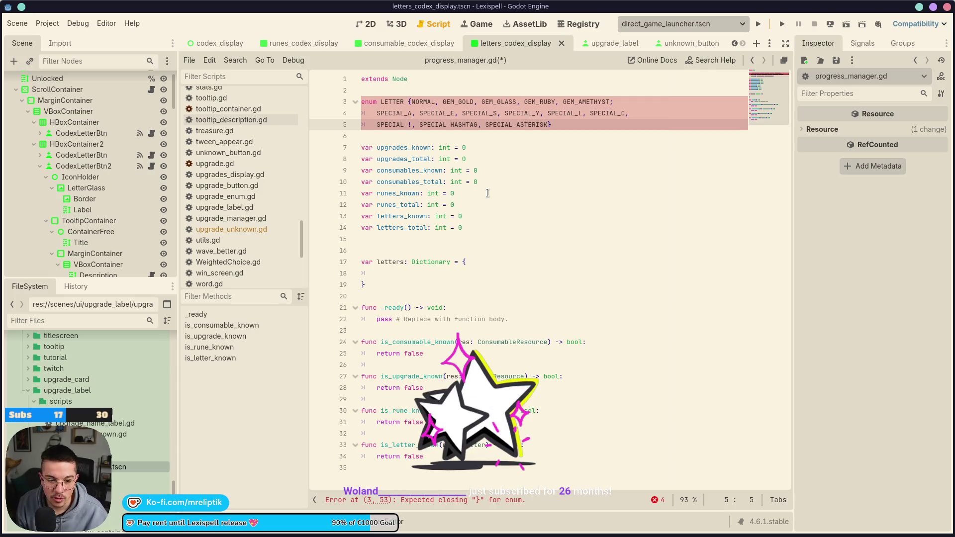
key("ctrl+Right")
key("Delete")
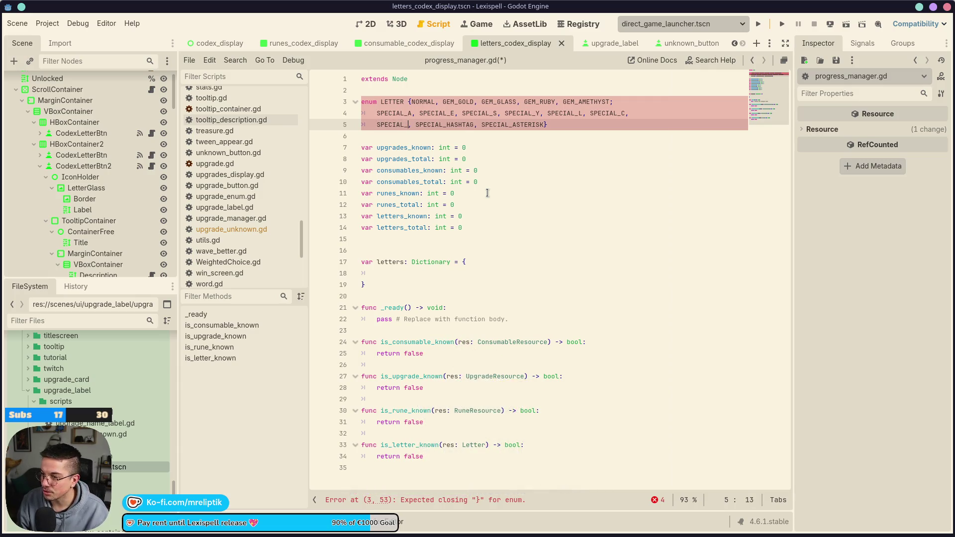
type("EXCLAMATIO")
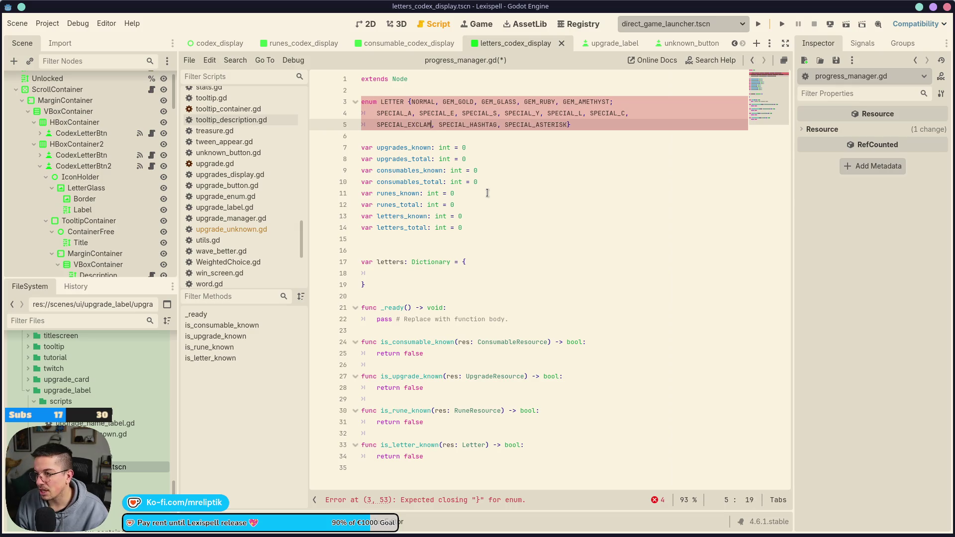
type("N, ")
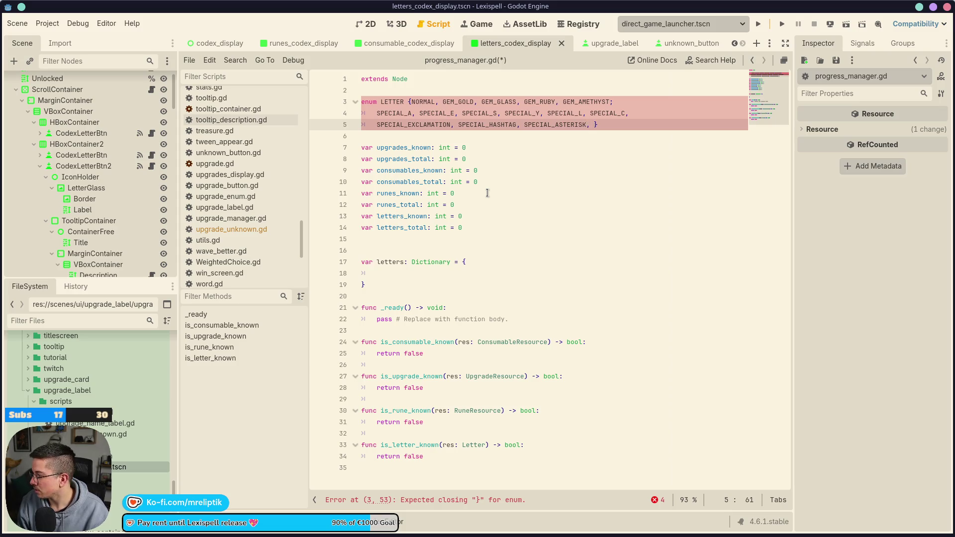
type("SPECIAL_HASHTAG,")
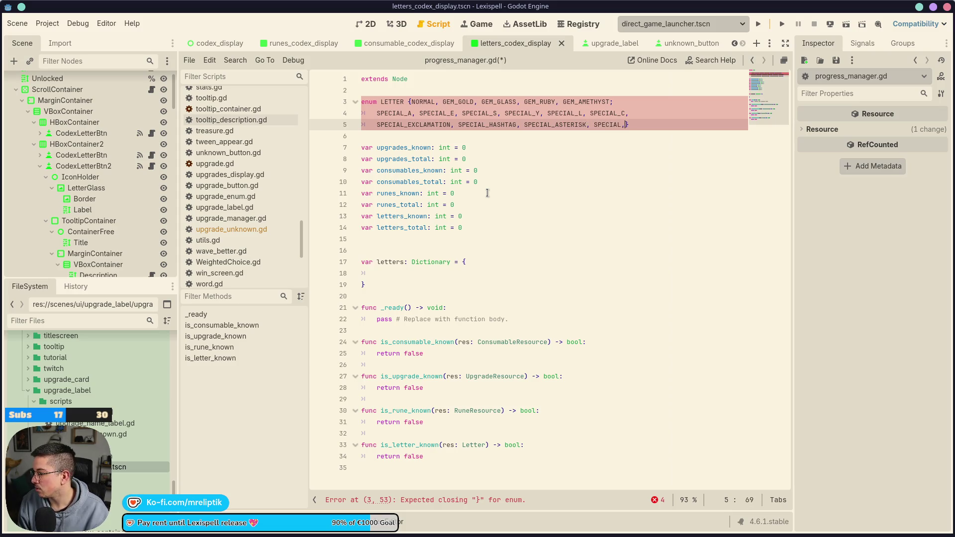
key("BackSpace")
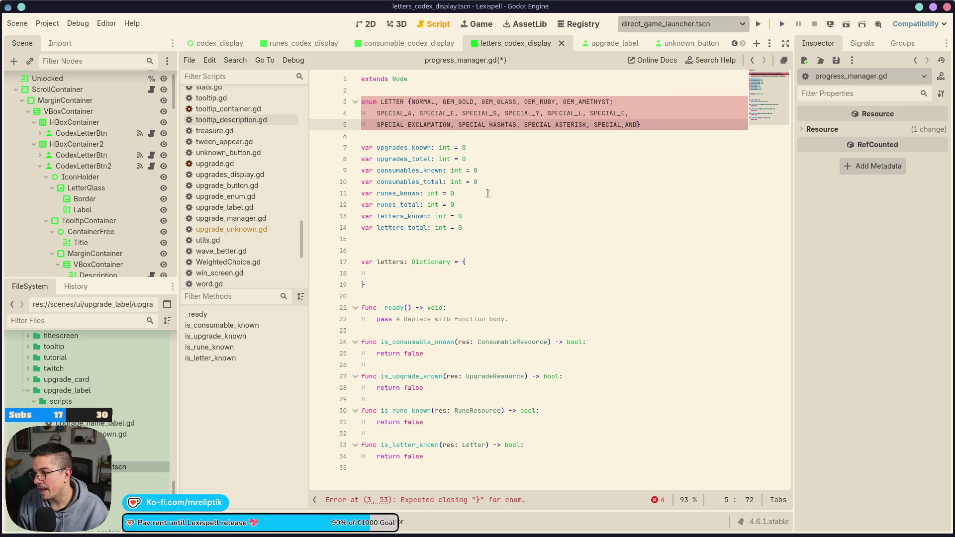
type("AND")
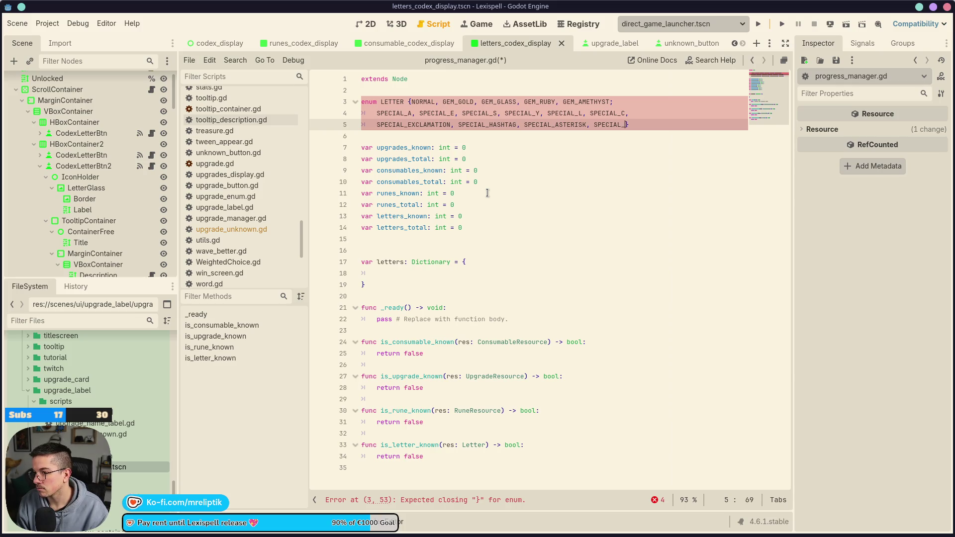
key("ctrl+s")
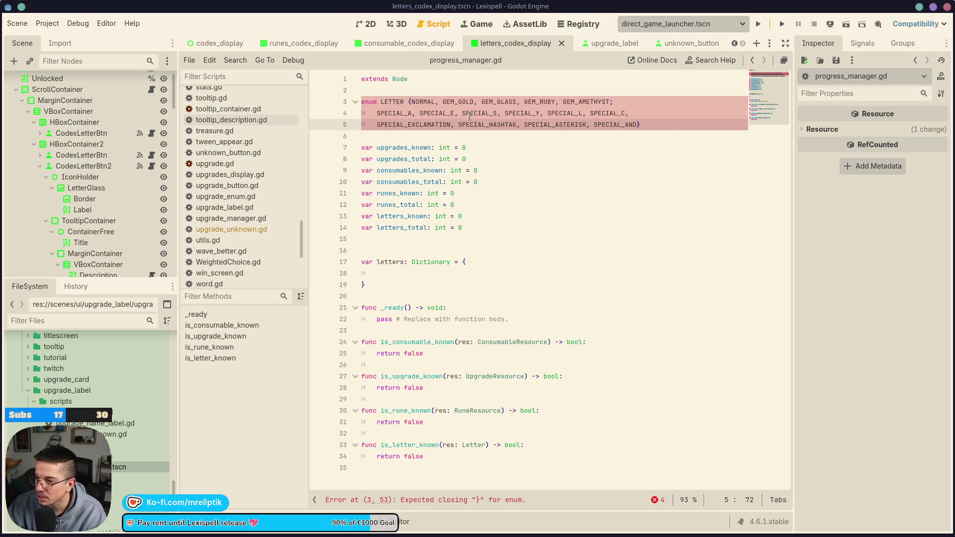
- Add the missing comma after GEM_AMETHYST and save the script
left_click(502, 124)
left_click(619, 104)
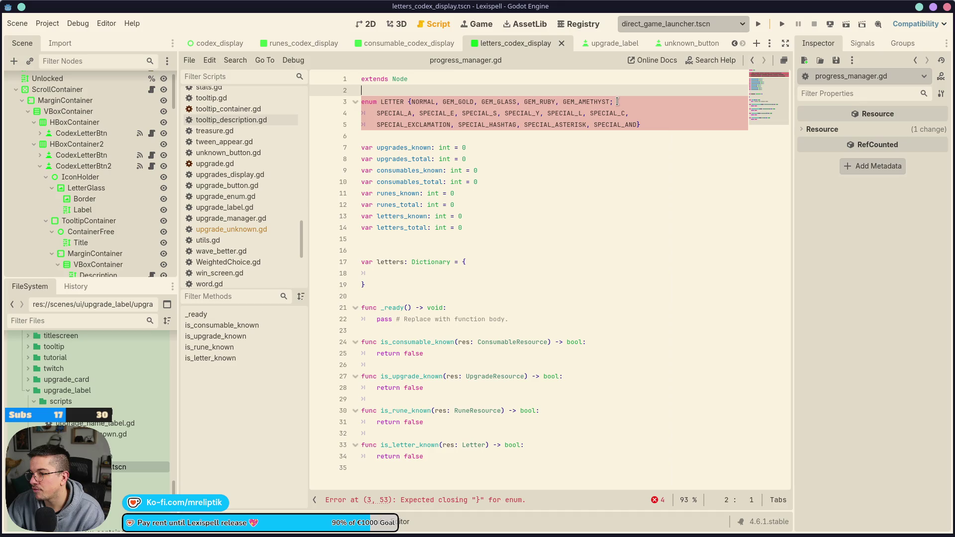
type(",")
key("ctrl+s")
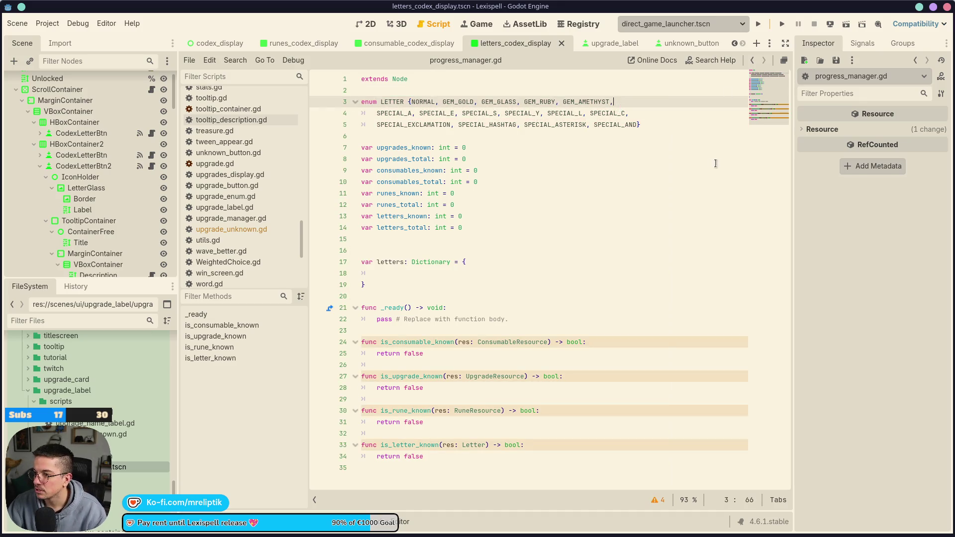
- Put the enum members and the closing brace on separate lines, and save
left_click(411, 102)
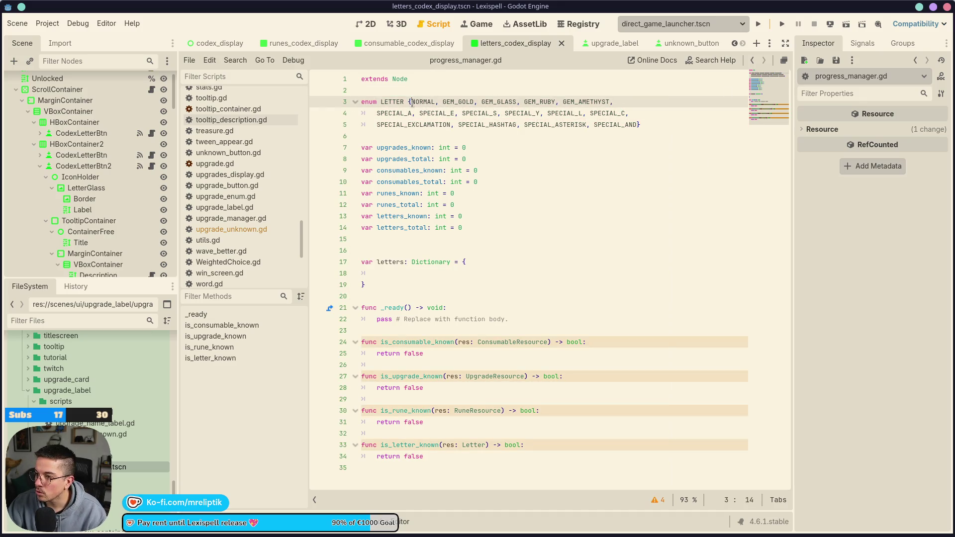
key("Return")
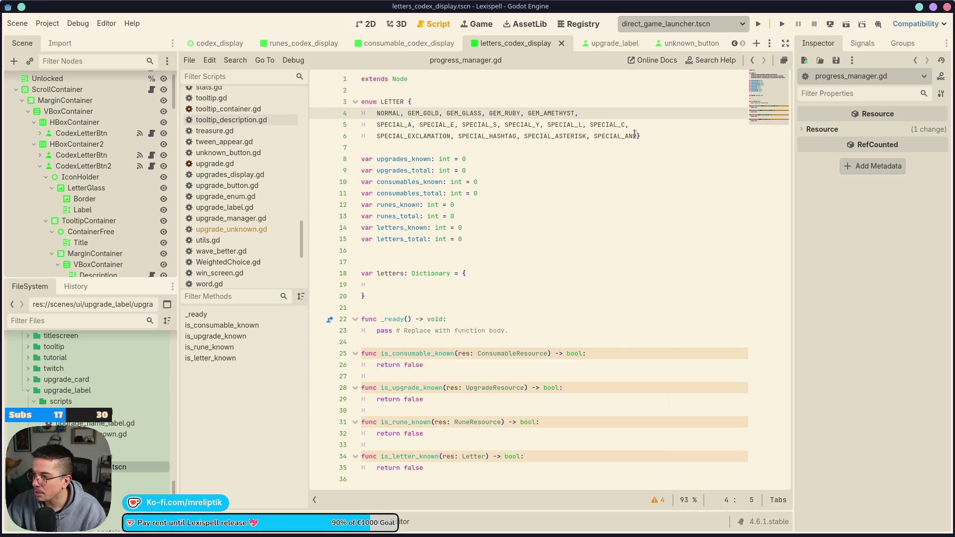
left_click(636, 136)
key("Return")
key("ctrl+s")
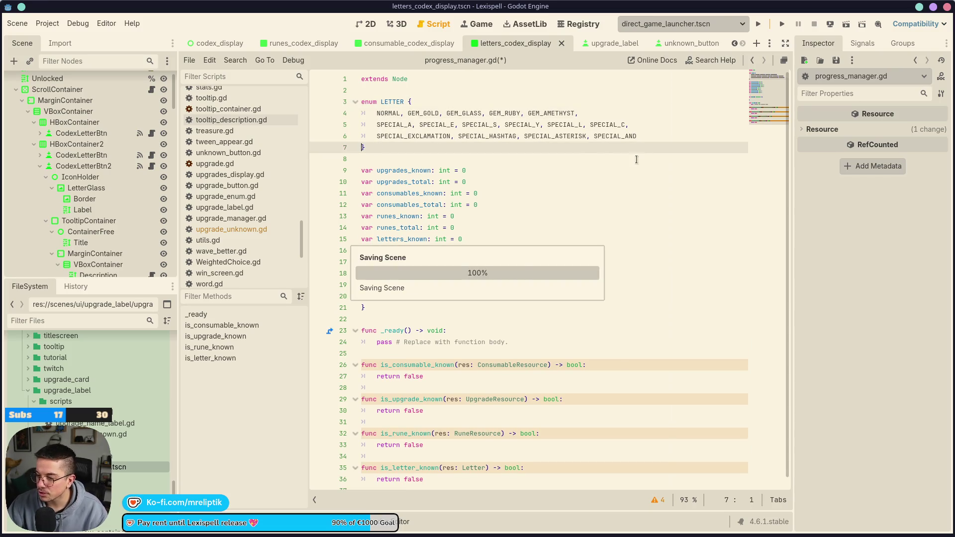
left_click(453, 297)
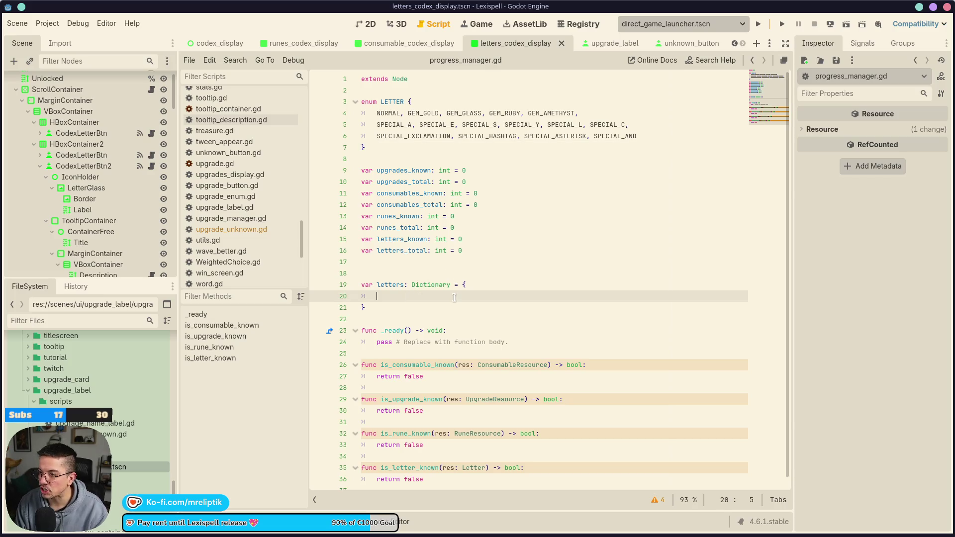
- Add LETTER.NORMAL: as the first key of the letters dictionary
type("NORMAL")
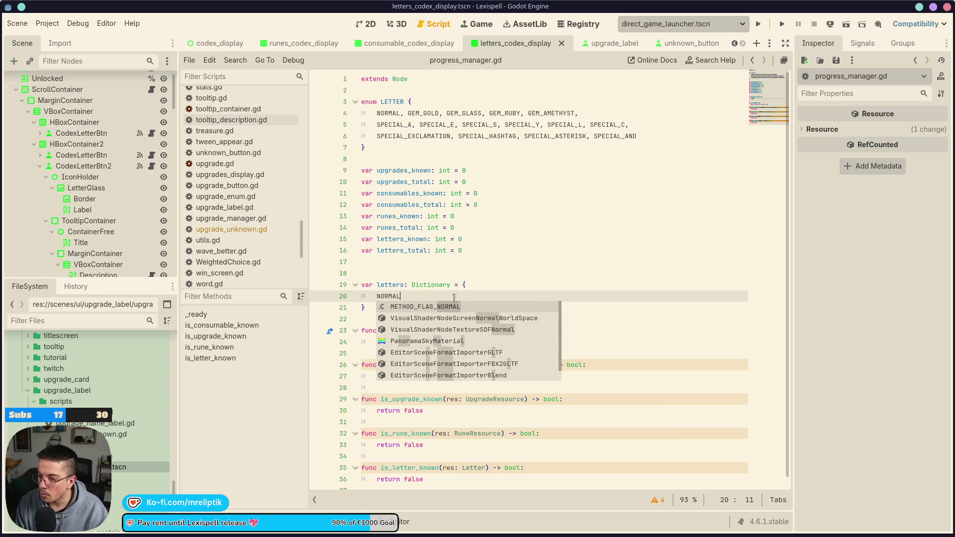
type(":")
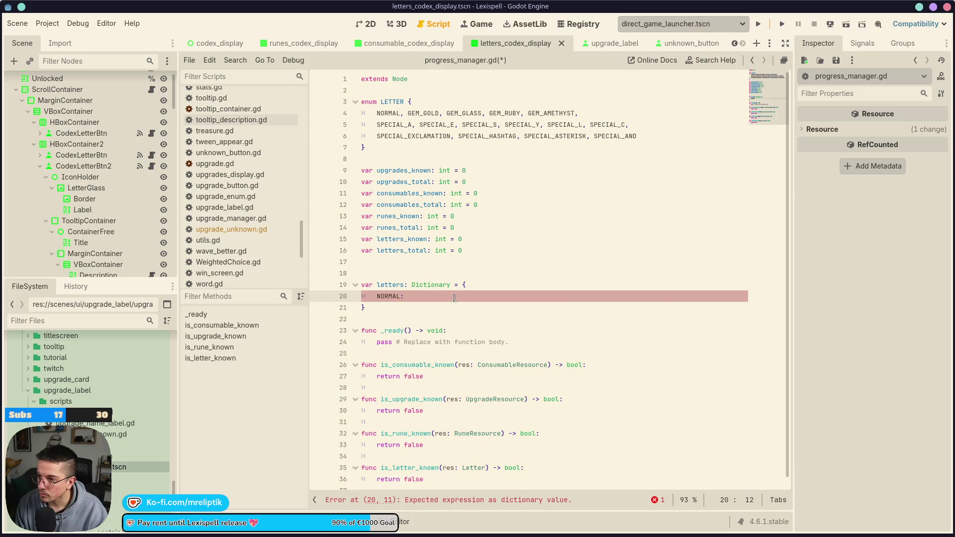
key("Home")
type("LETTER")
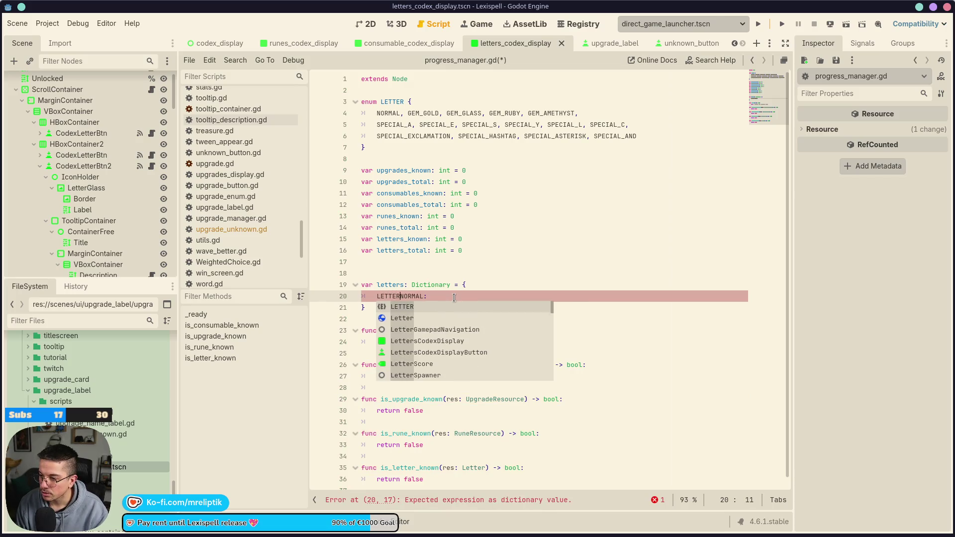
type(".")
key("ctrl+Right")
key("End")
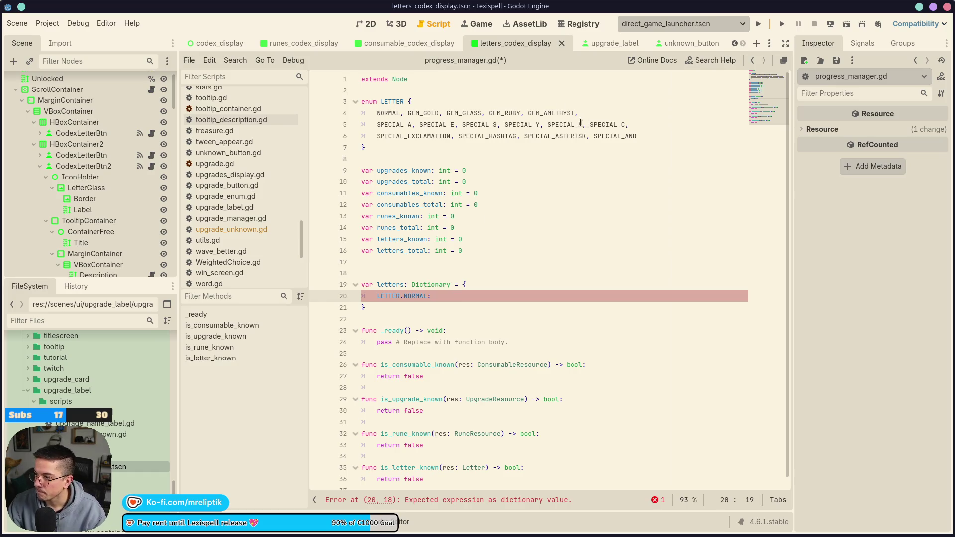
- Copy the enum members GEM_GOLD through SPECIAL_AND into the dictionary on a new line
mouse_move(641, 136)
left_mouse_down()
mouse_move(394, 114)
mouse_move(407, 114)
left_mouse_up()
key("ctrl+c")
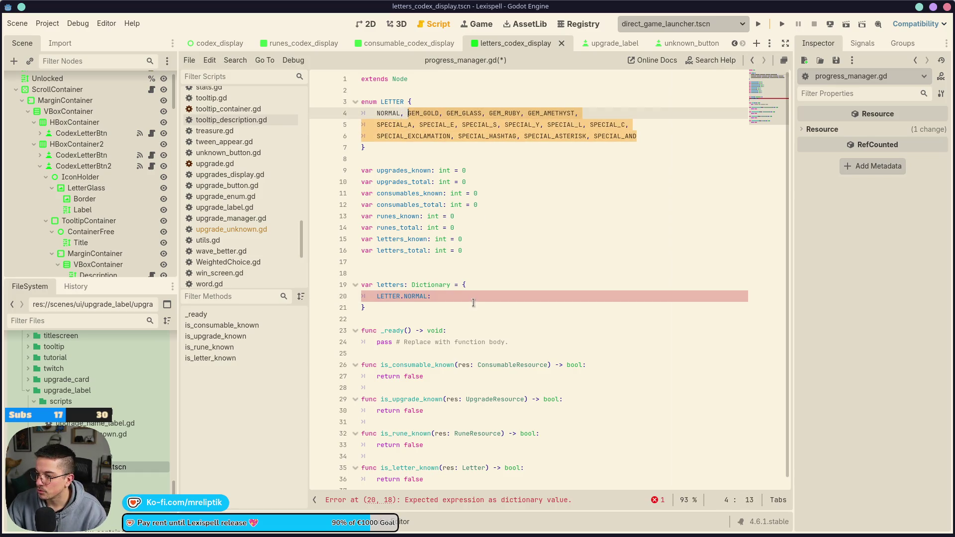
left_click(462, 297)
type(",LETTER")
key("ctrl+v")
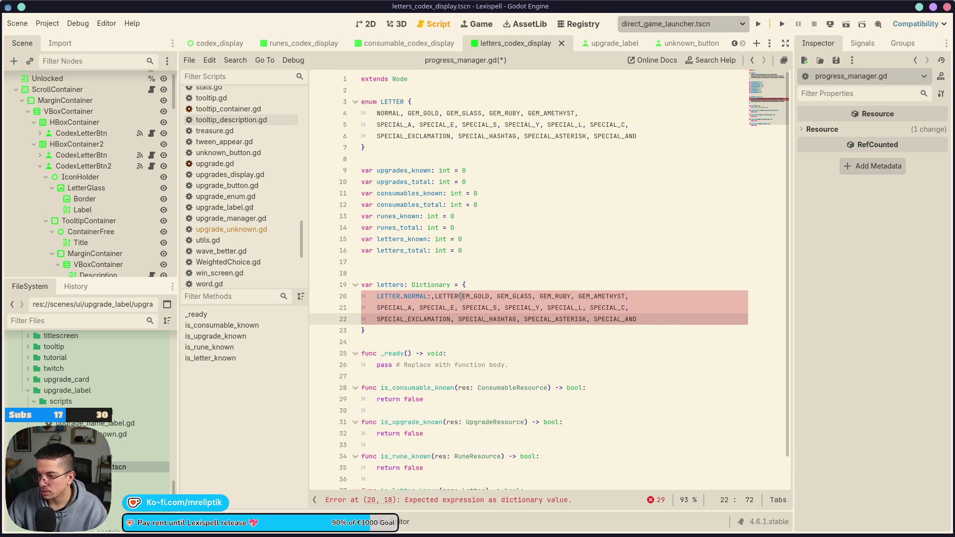
left_click(436, 297)
key("Return")
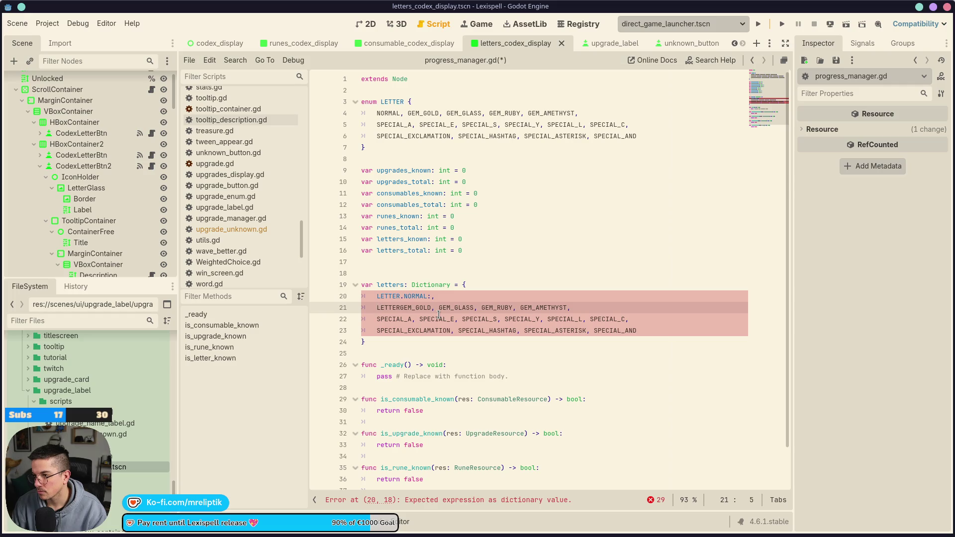
- Prefix every pasted member with LETTER. using multiple carets and break the entries onto separate lines
left_click(404, 307)
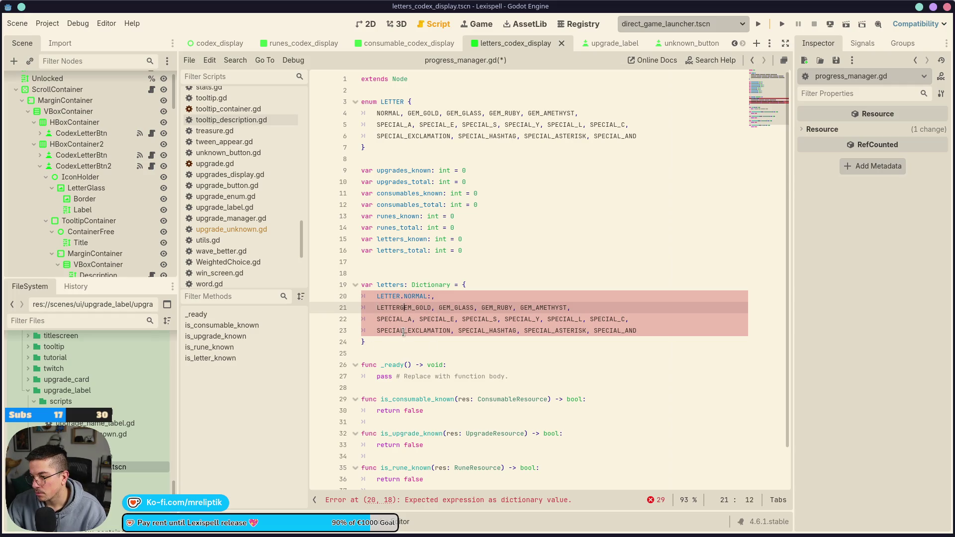
type(".")
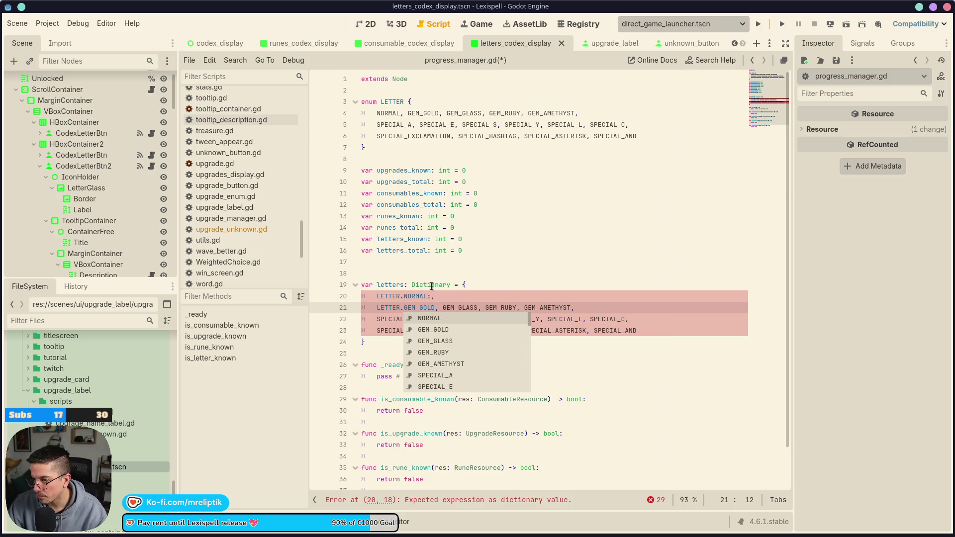
left_click(454, 307)
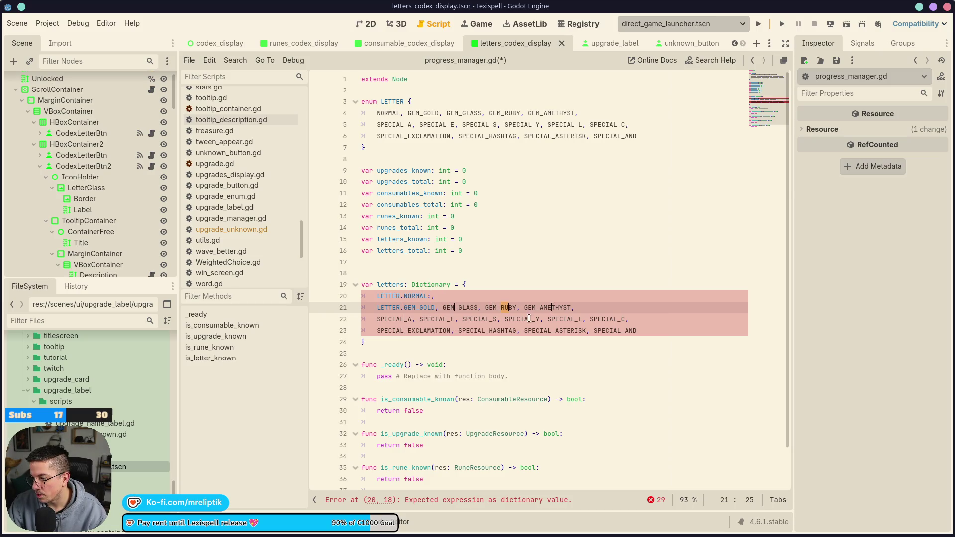
left_click(528, 308, "alt")
left_click(486, 307, "alt")
left_click(450, 307, "alt")
left_click(387, 319, "alt")
left_click(431, 319, "alt")
left_click(473, 319, "alt")
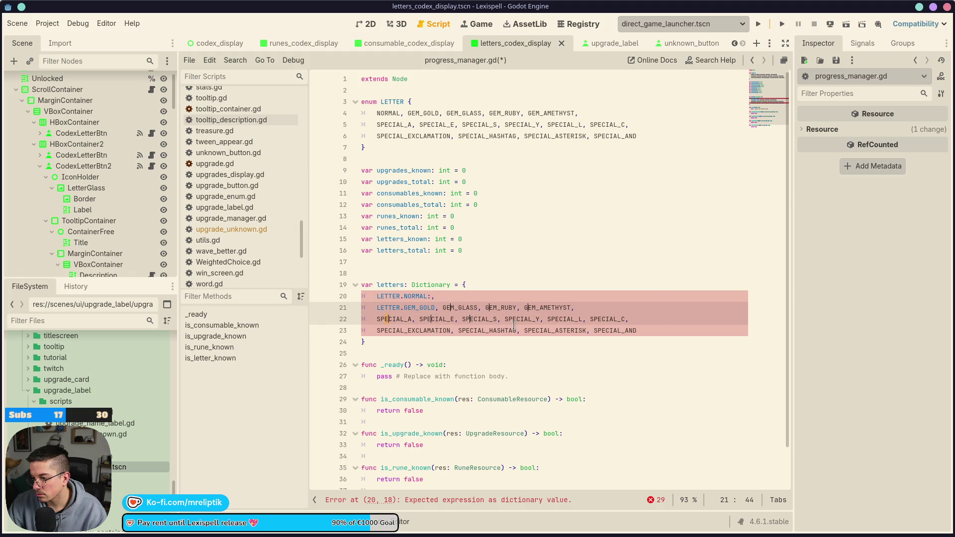
left_click(516, 319, "alt")
left_click(560, 320, "alt")
left_click(603, 319, "alt")
left_click(387, 331, "alt")
left_click(471, 330, "alt")
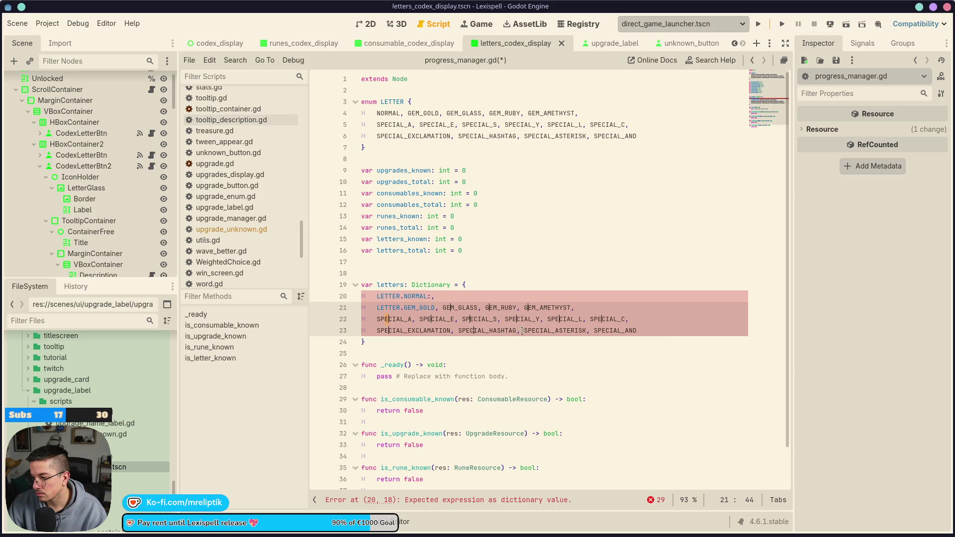
left_click(537, 330, "alt")
left_click(602, 331, "alt")
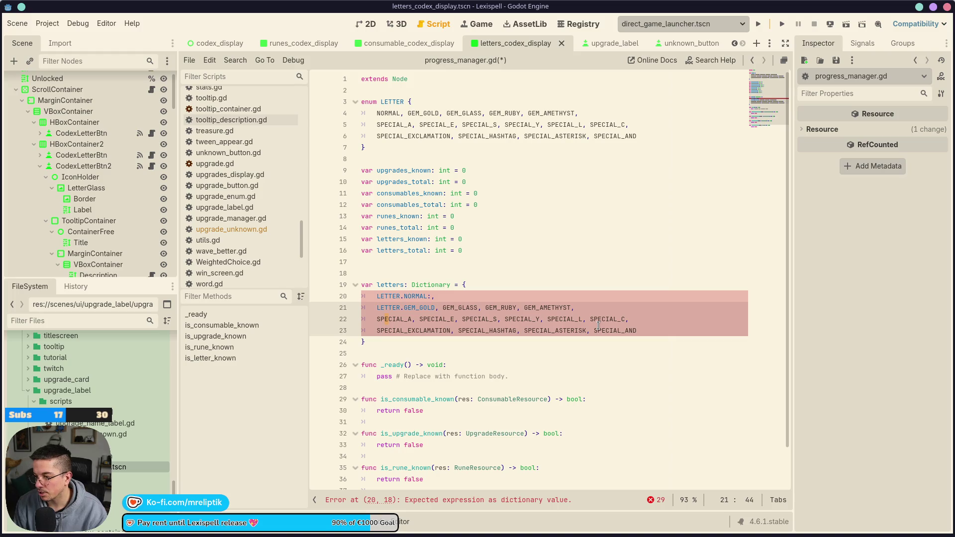
key("ctrl+Left")
type("LETTER.")
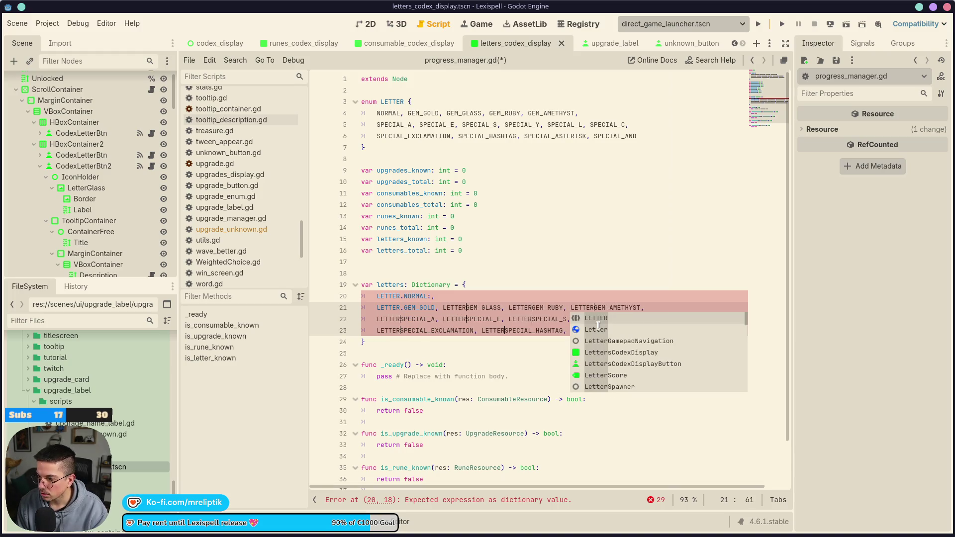
key("ctrl+Right")
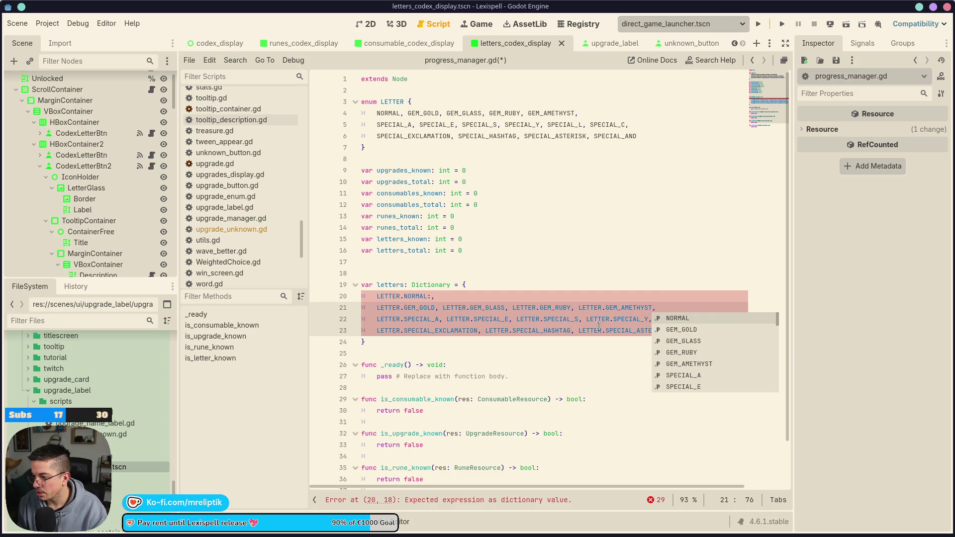
key("Escape")
key("Return")
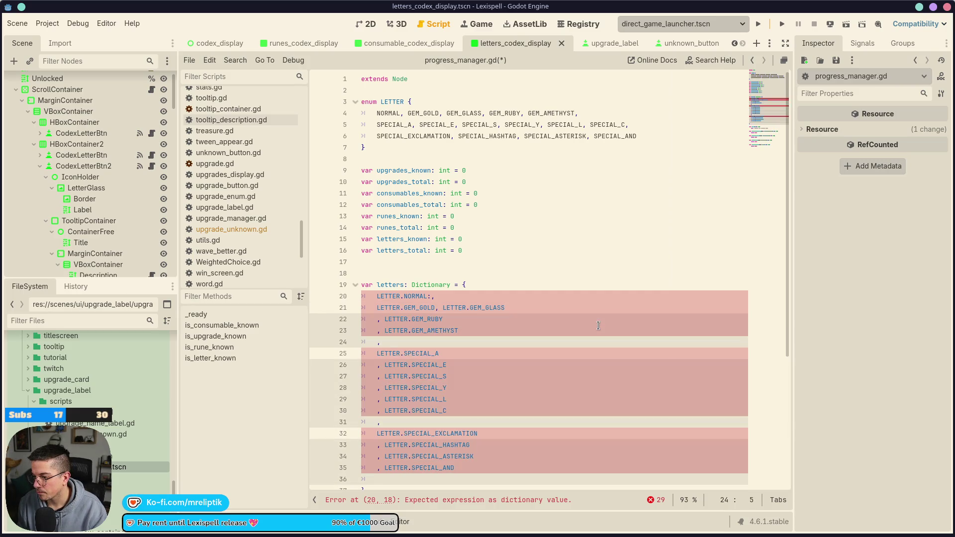
- Redo the split so each LETTER entry ends with a colon on its own line, without leading commas
key("ctrl+z")
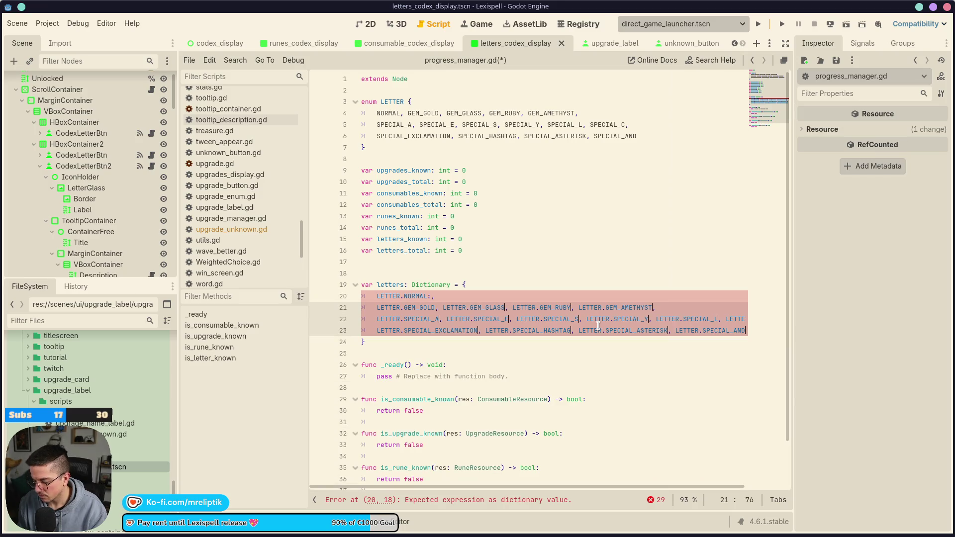
type(":")
key("Return")
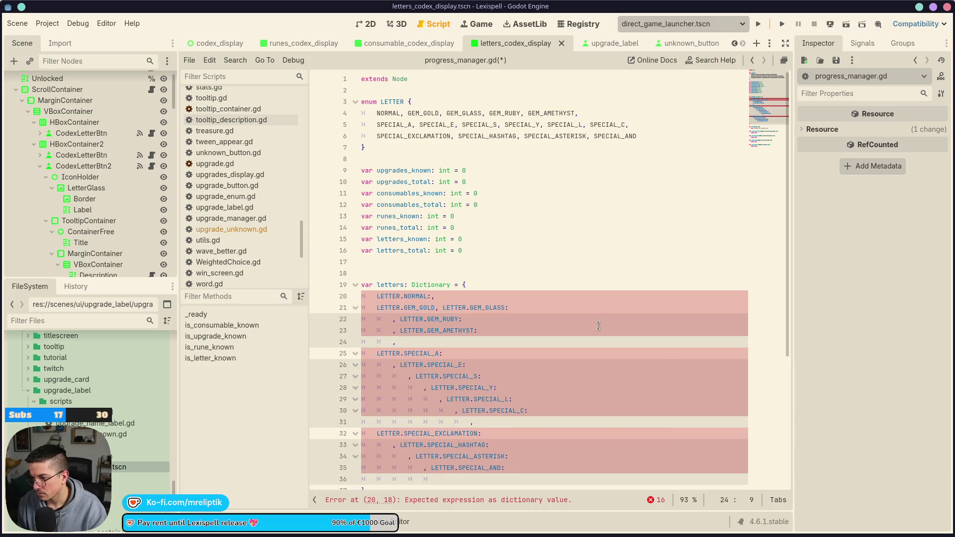
key("BackSpace")
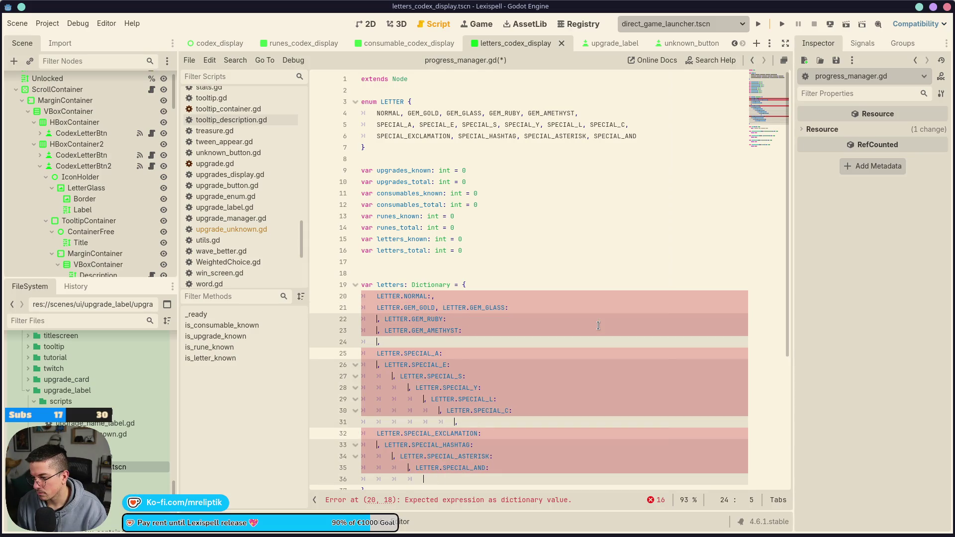
key("Right")
key("Right")
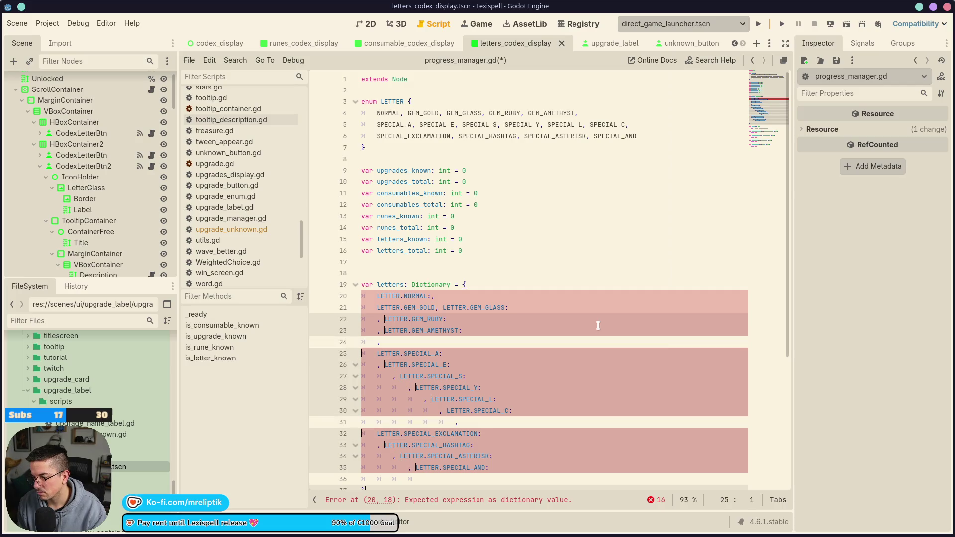
key("BackSpace")
key("BackSpace")
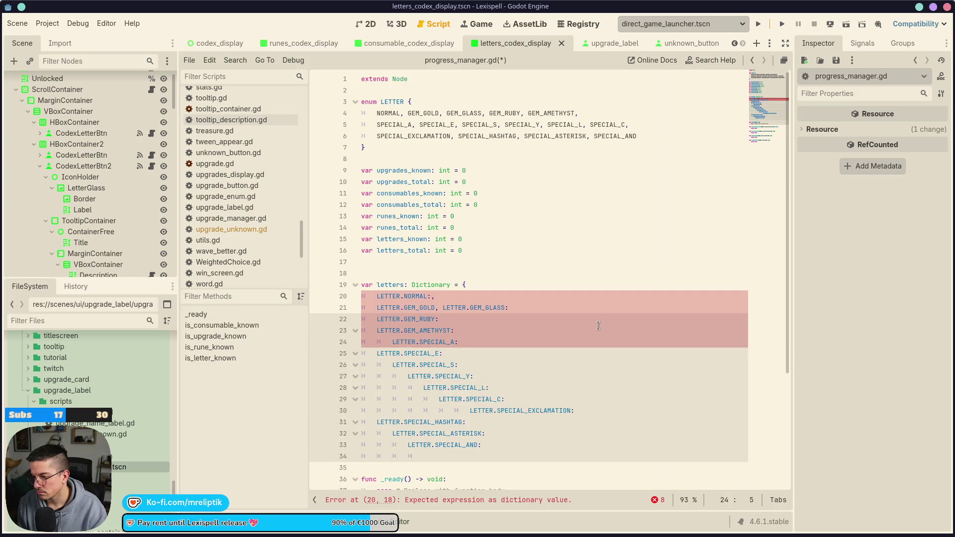
key("Escape")
key("Delete")
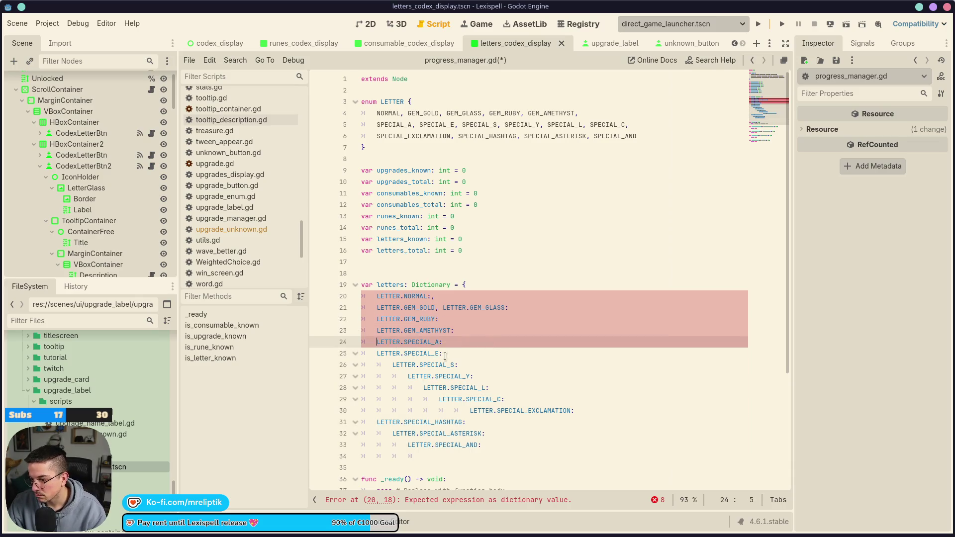
- Reduce the over-indented dictionary entries down to SPECIAL_Y to a single indent level
left_click(460, 364)
key("shift+Tab")
left_click(476, 376)
key("shift+Tab")
left_click(490, 388)
key("shift+Tab")
left_click(505, 398)
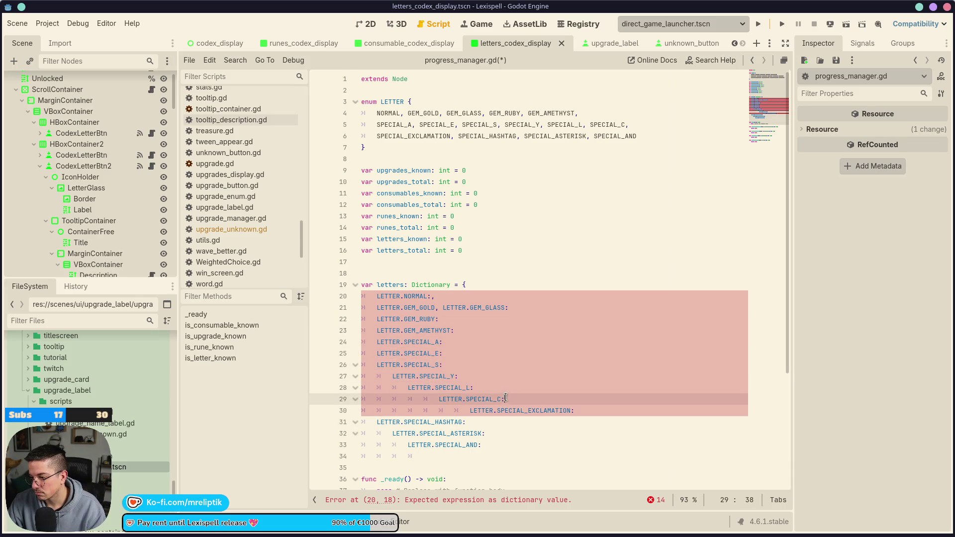
key("shift+Tab")
left_click(463, 377)
key("shift+Tab")
key("shift+Tab")
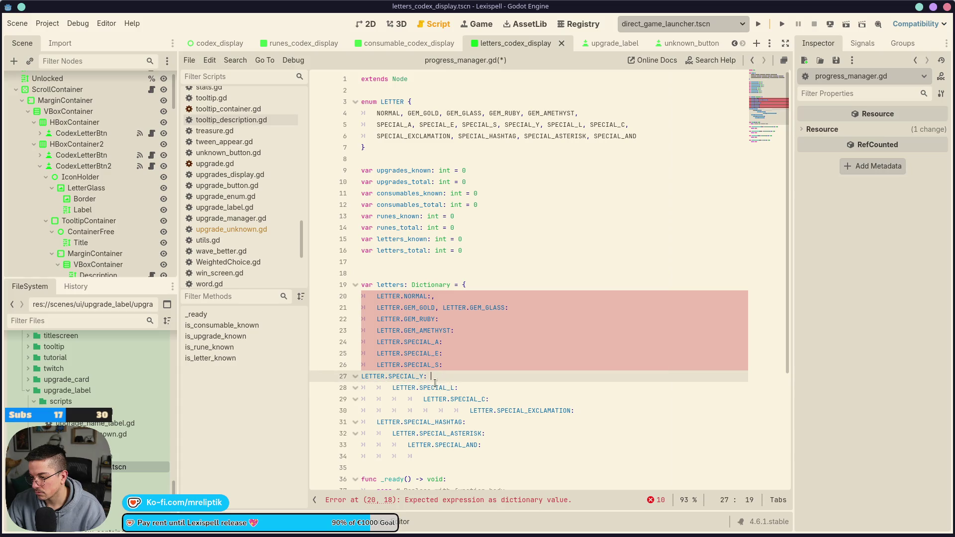
left_click(356, 376)
left_click(355, 377)
left_click(366, 376)
key("Home")
key("Tab")
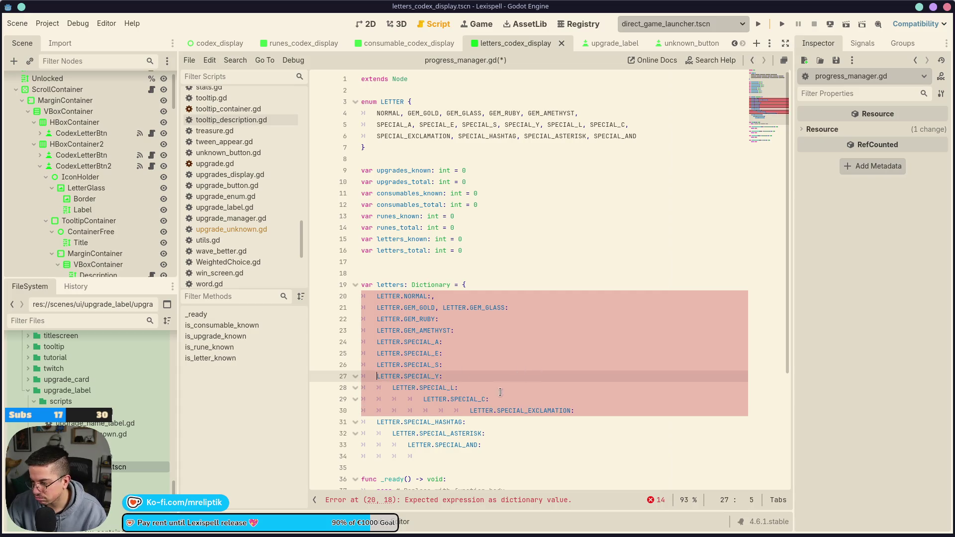
- Dedent SPECIAL_L, SPECIAL_C, SPECIAL_EXCLAMATION and SPECIAL_HASHTAG to a single indent
left_click(500, 393)
key("shift+Tab")
key("Down")
key("shift+Tab")
key("shift+Tab")
key("shift+Tab")
key("Up")
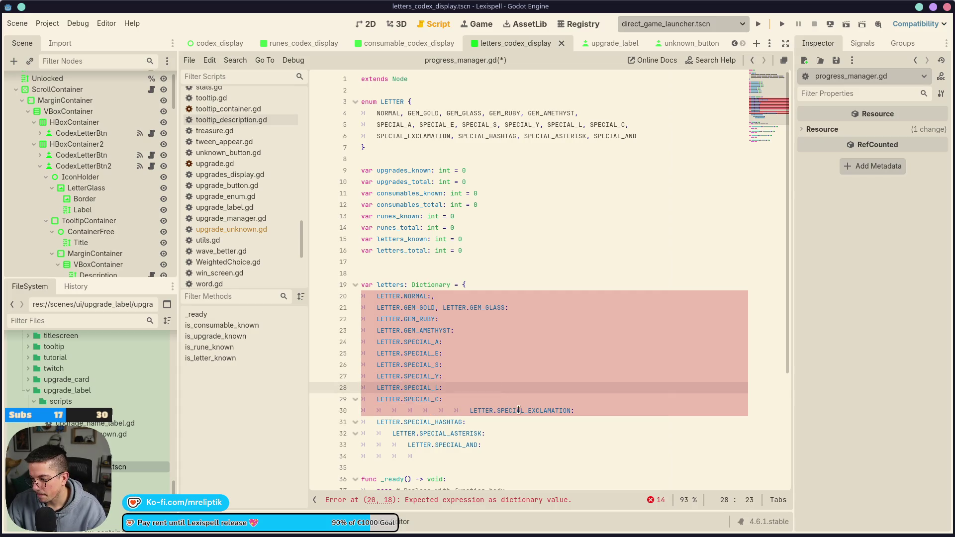
left_click(519, 410)
key("shift+Tab")
key("shift+Tab")
key("shift+Tab")
left_click(488, 426)
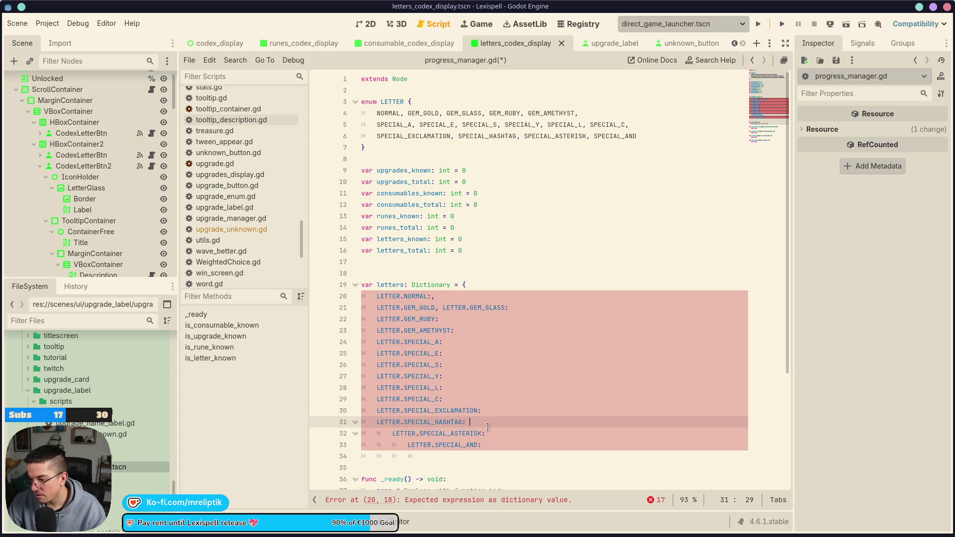
key("shift+Tab")
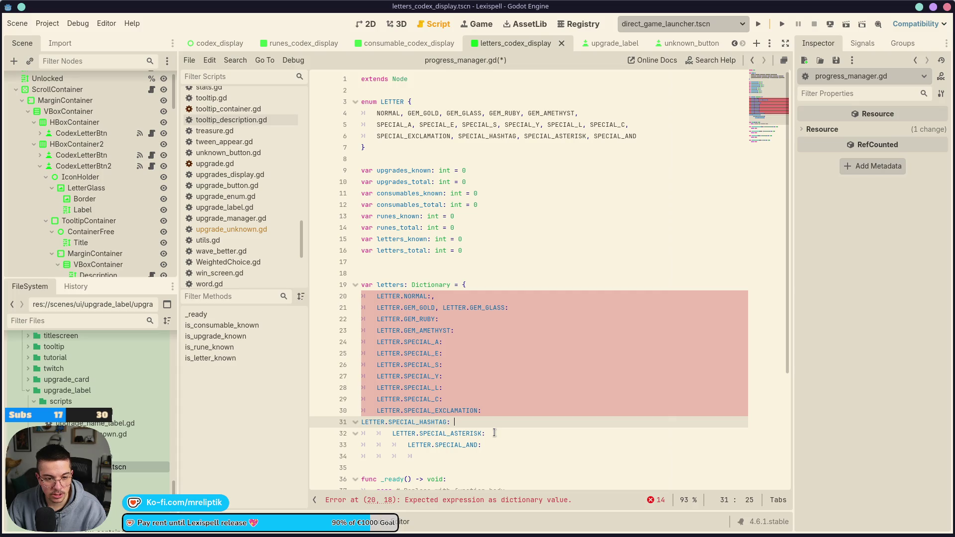
- Align SPECIAL_HASHTAG, SPECIAL_ASTERISK and SPECIAL_AND at one indent, delete the leftover blank line, and save
left_click(363, 421)
key("Tab")
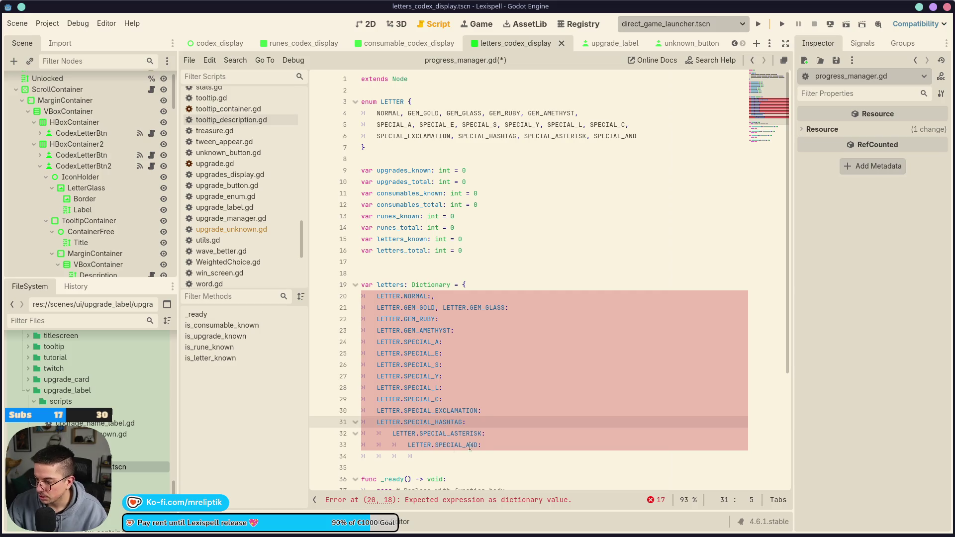
left_click(486, 432)
key("shift+Tab")
left_click(493, 445)
key("shift+Tab")
key("shift+Tab")
key("shift+Tab")
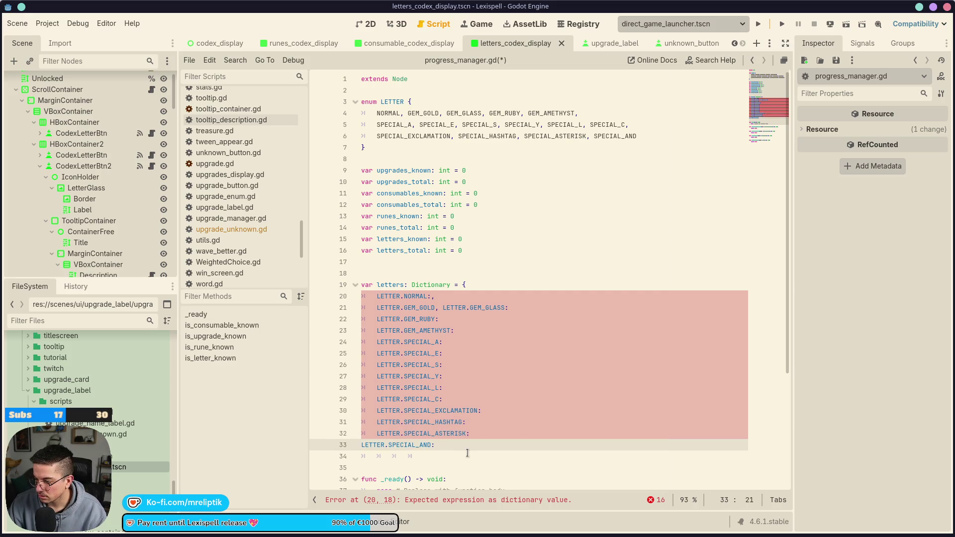
left_click(362, 445)
key("Tab")
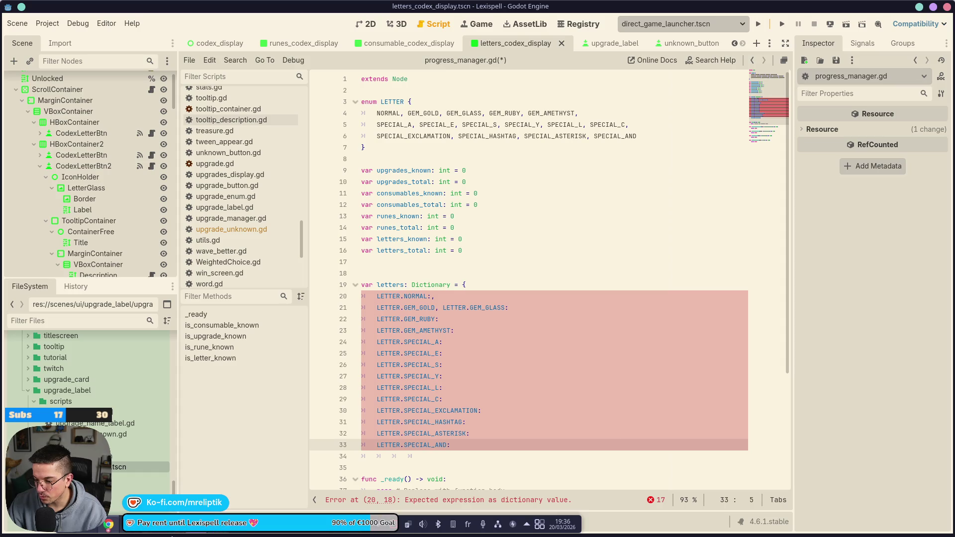
left_click(445, 455)
key("ctrl+shift+k")
key("ctrl+s")
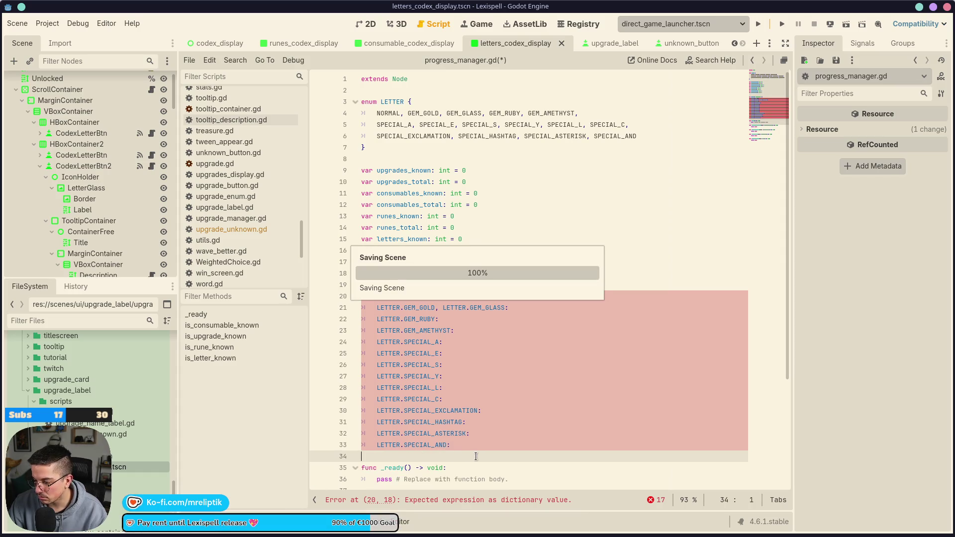
- Split GEM_GOLD: and GEM_GLASS onto separate lines, remove stray commas after GEM_GOLD and NORMAL, and save
left_click(529, 307)
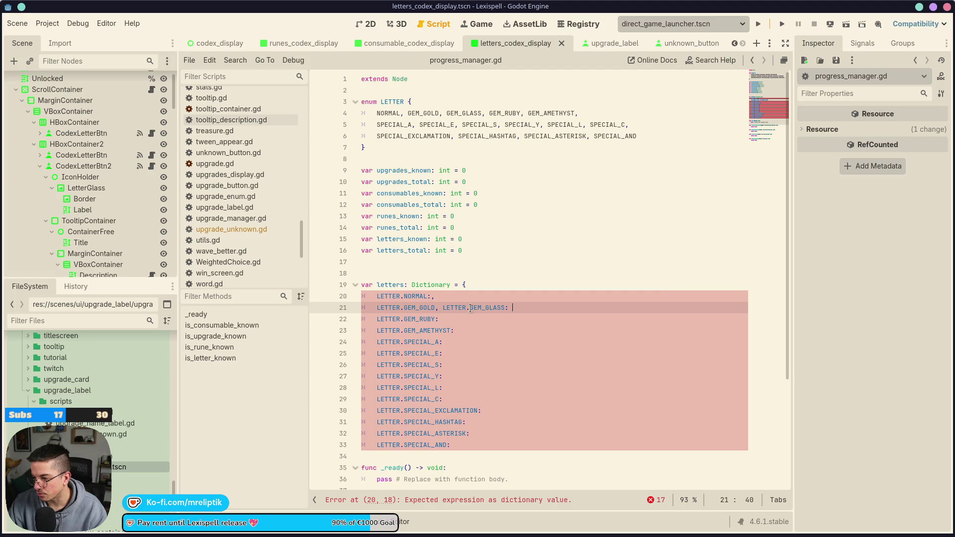
key("Return")
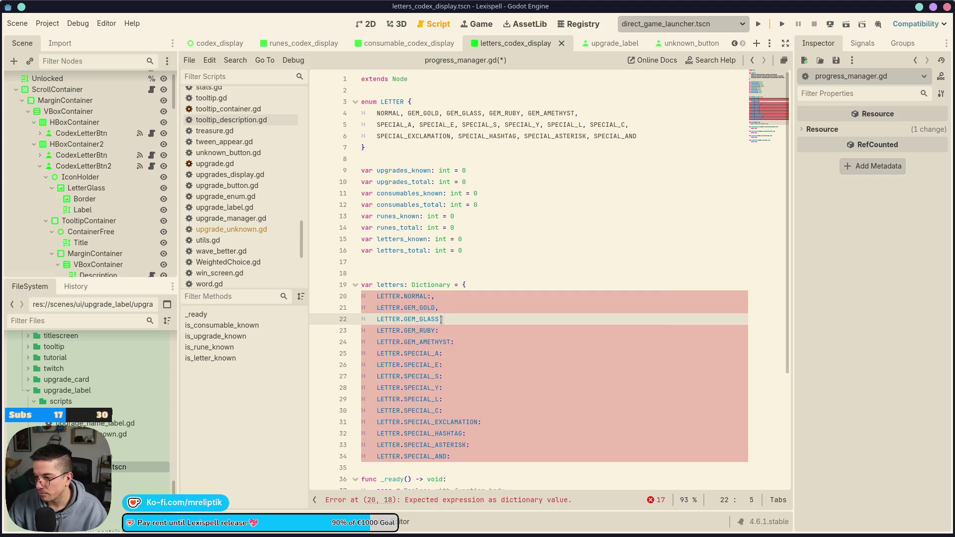
left_click(436, 308)
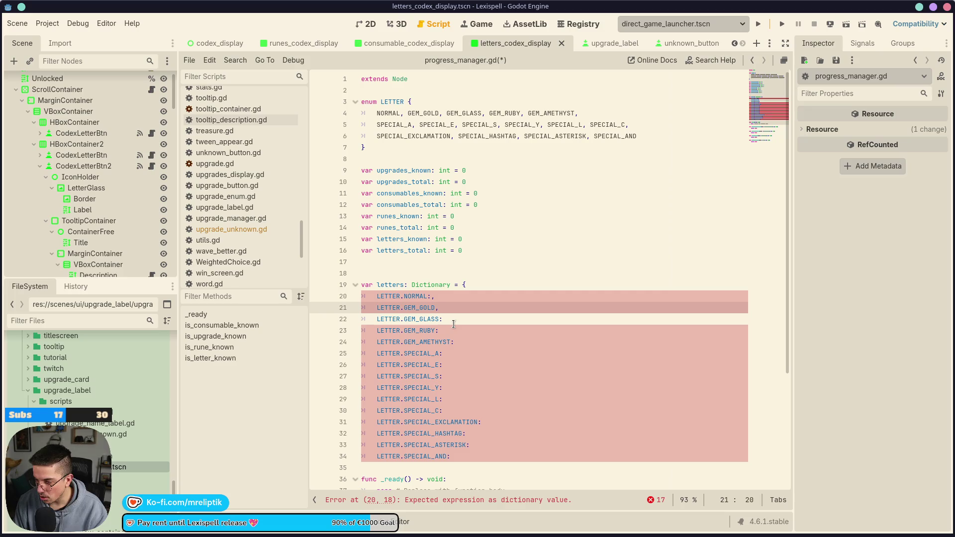
type(":")
left_click(492, 310)
key("ctrl+s")
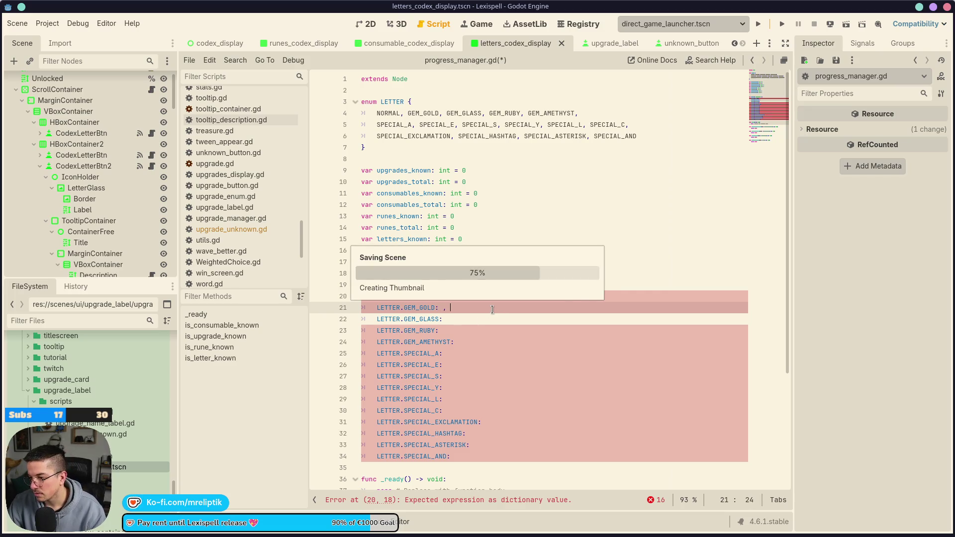
key("BackSpace")
key("BackSpace")
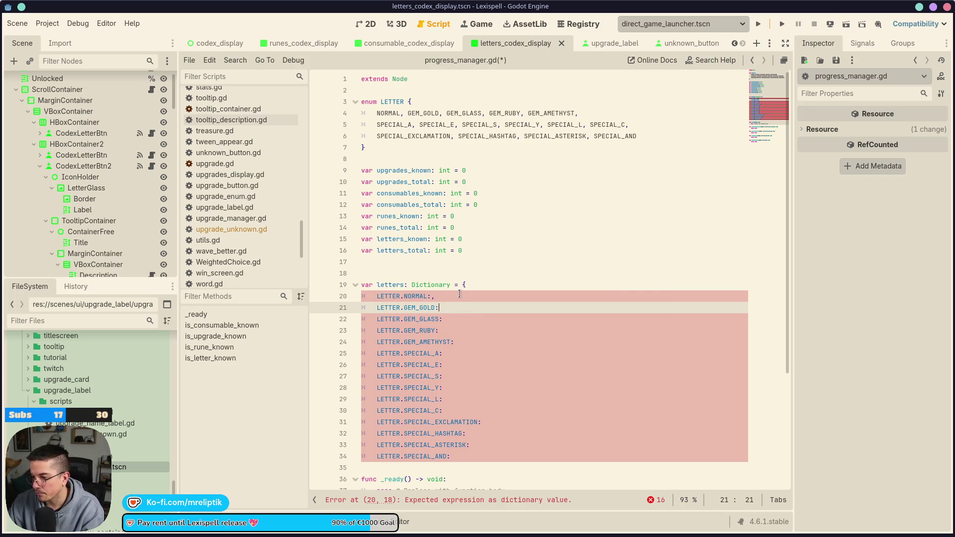
left_click(460, 294)
key("BackSpace")
key("ctrl+s")
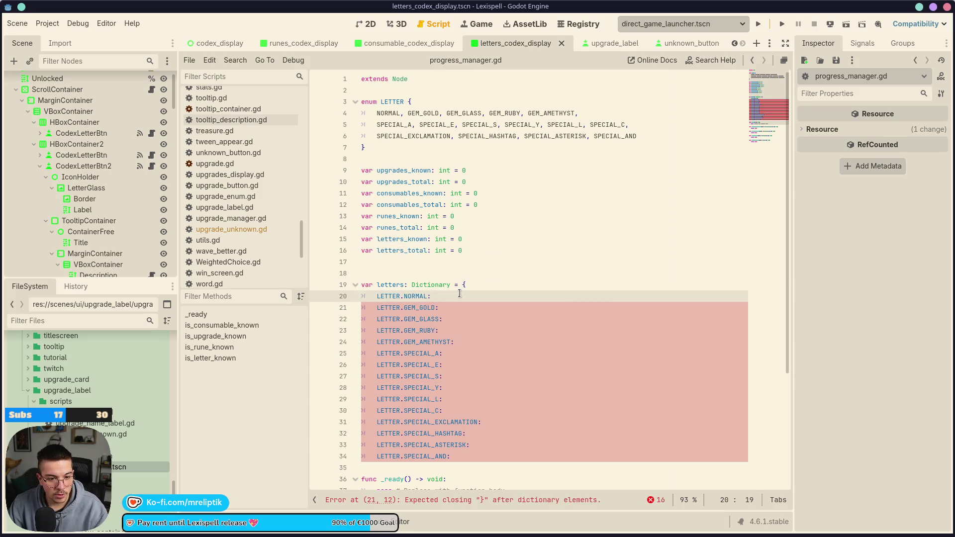
left_click(105, 24)
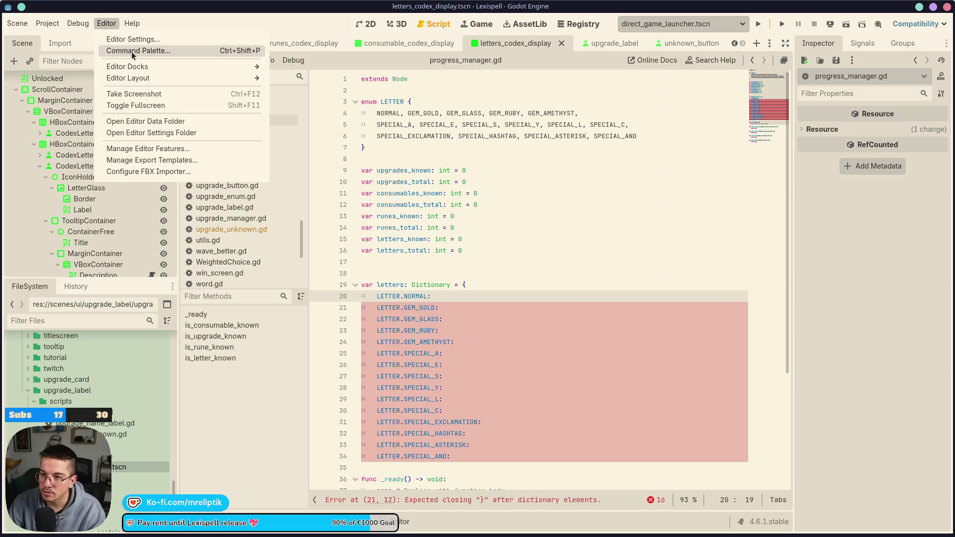
- In Editor Settings' Theme section, set the Color Preset to Custom
left_click(130, 38)
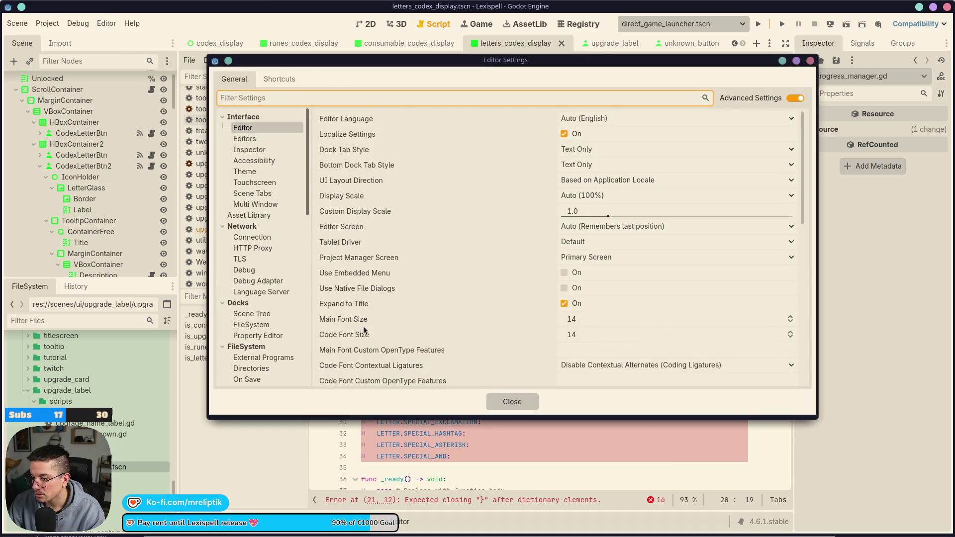
scroll(264, 358, "down", 10)
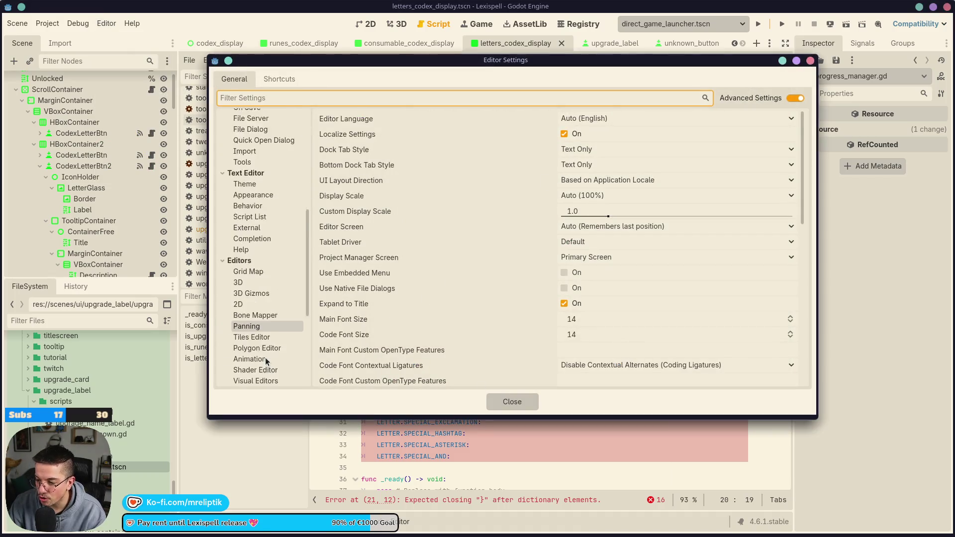
scroll(260, 343, "up", 10)
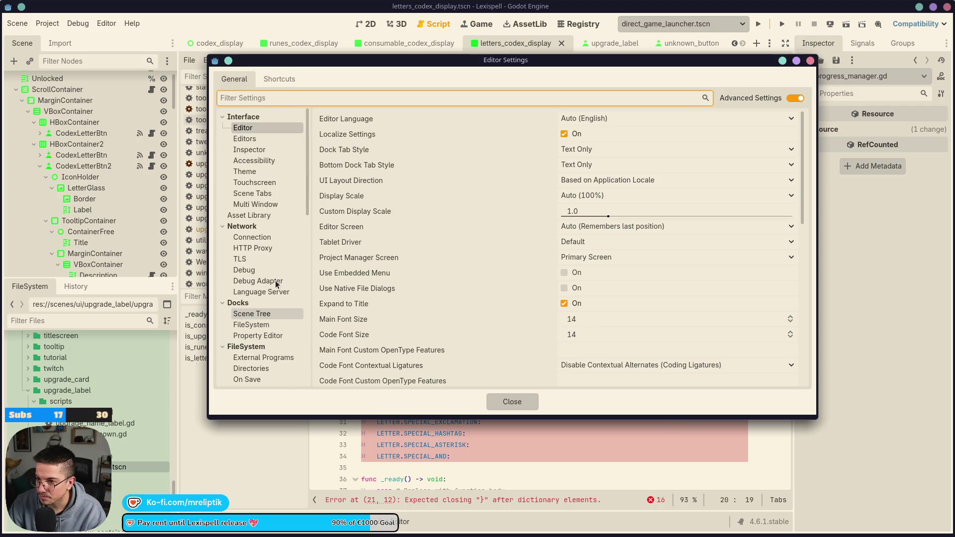
left_click(259, 174)
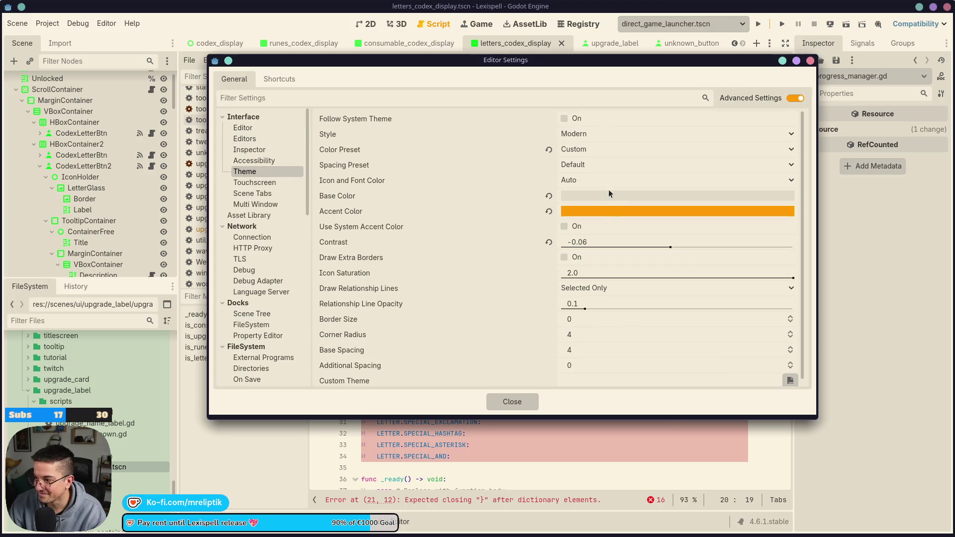
left_click(584, 149)
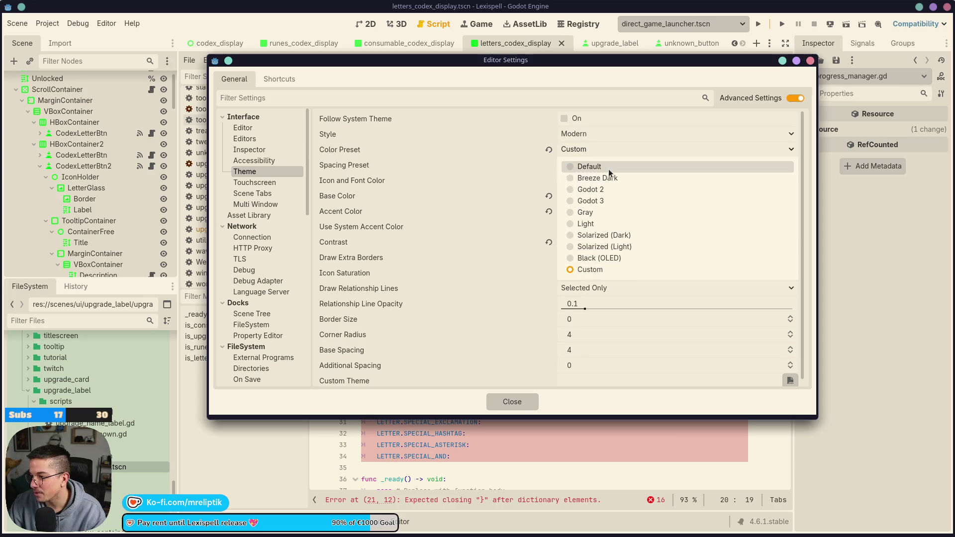
key("Escape")
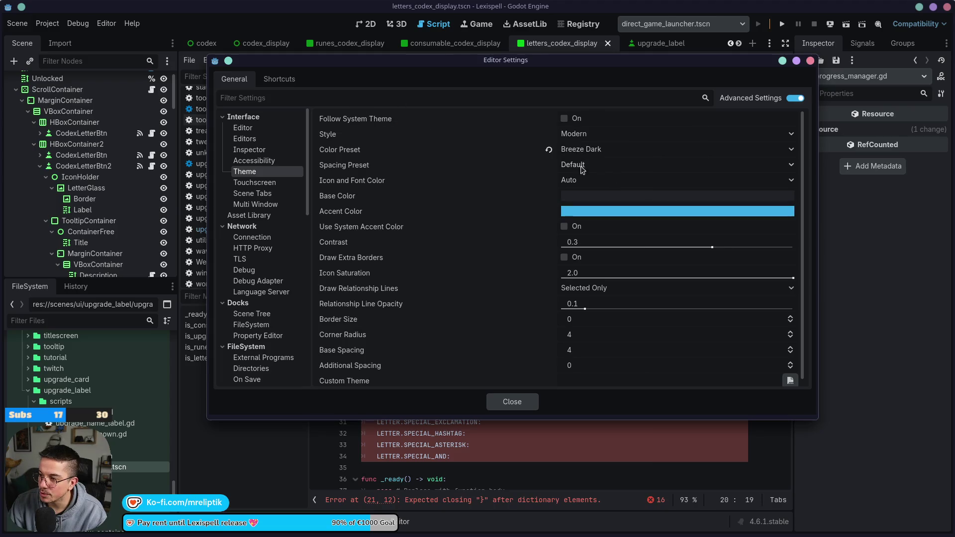
left_click(588, 149)
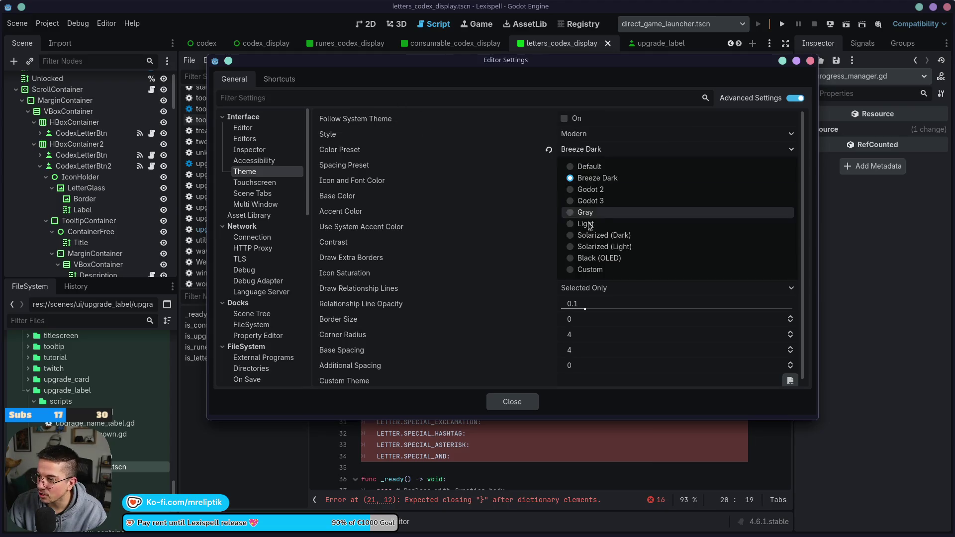
left_click(597, 271)
- Choose an orange swatch as the theme's Accent Color and close Editor Settings
left_click(597, 214)
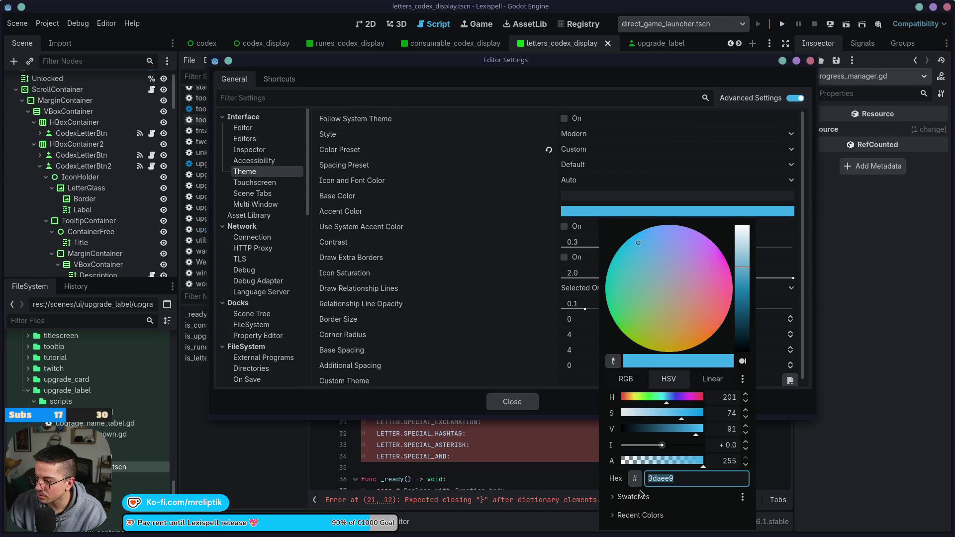
left_click(633, 497)
left_click(729, 504)
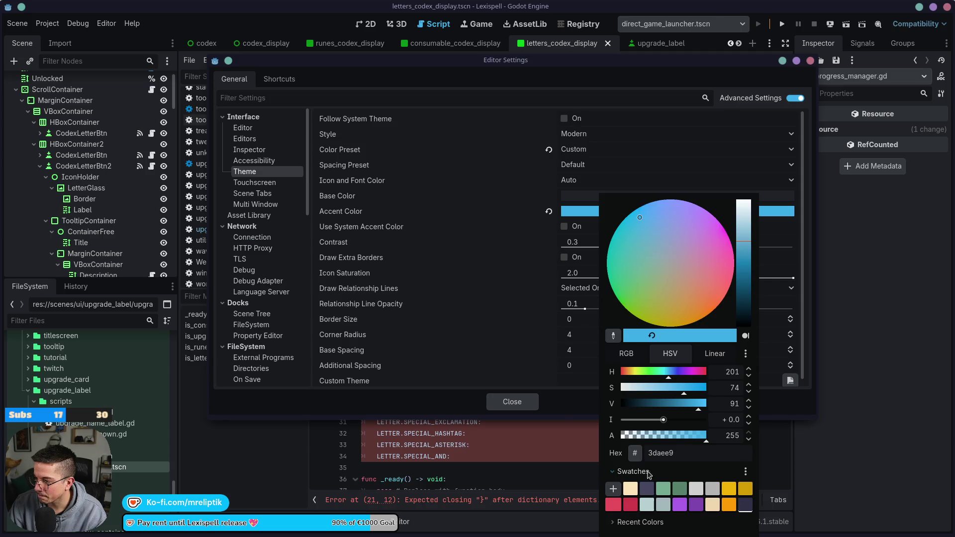
left_click(564, 403)
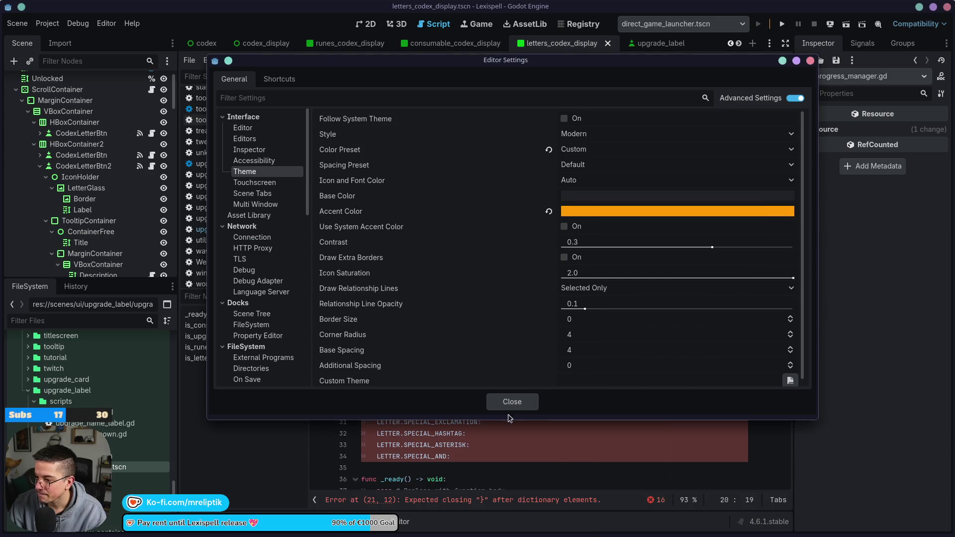
left_click(514, 404)
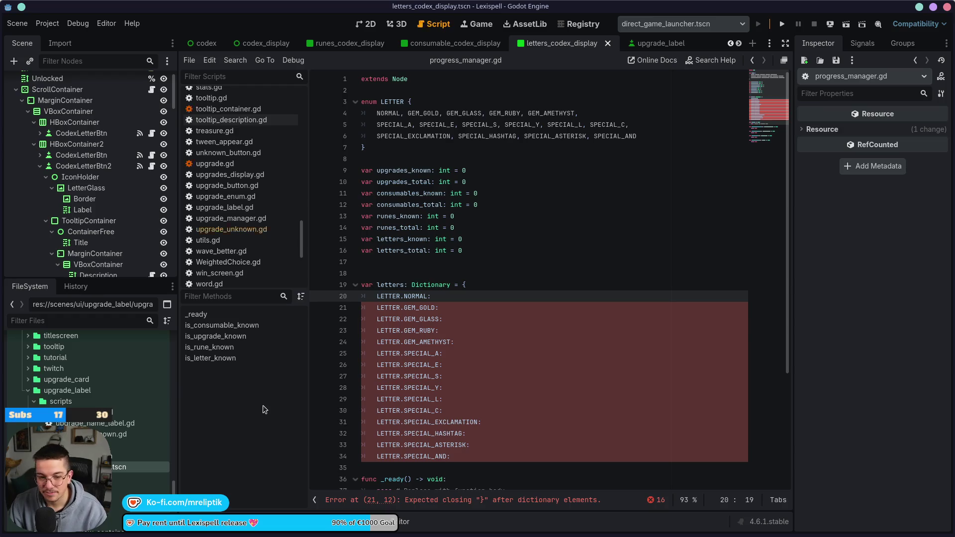
key("ctrl+s")
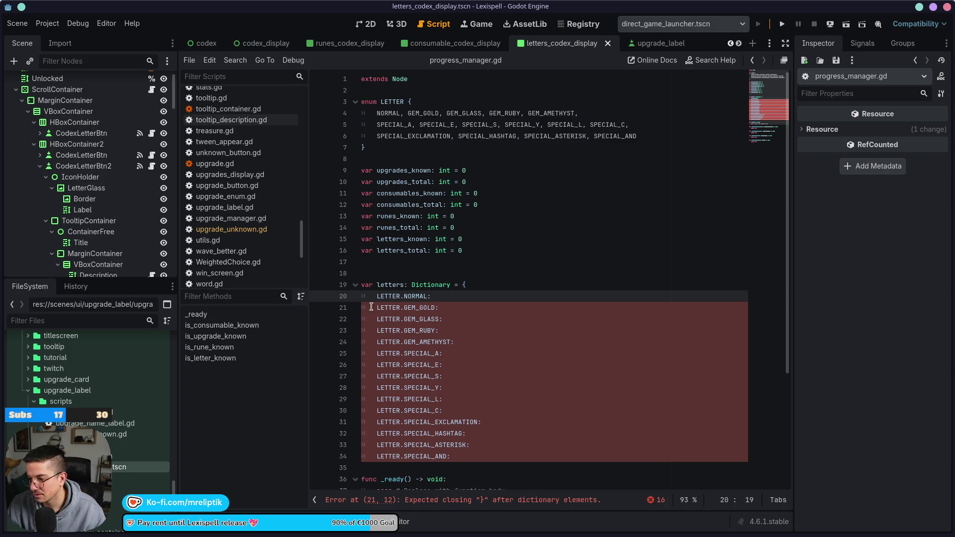
left_click(493, 341)
left_click(483, 294)
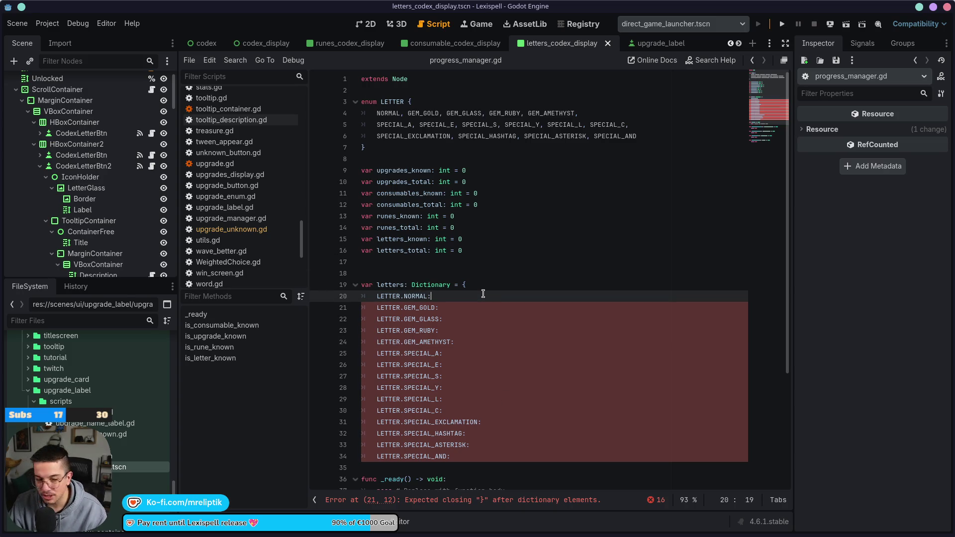
key("ctrl+s")
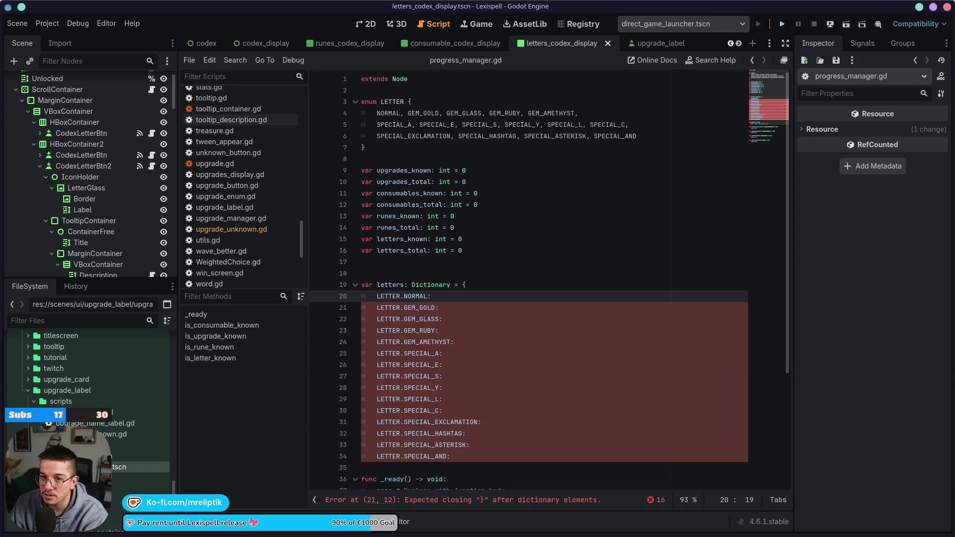
mouse_move(312, 536)
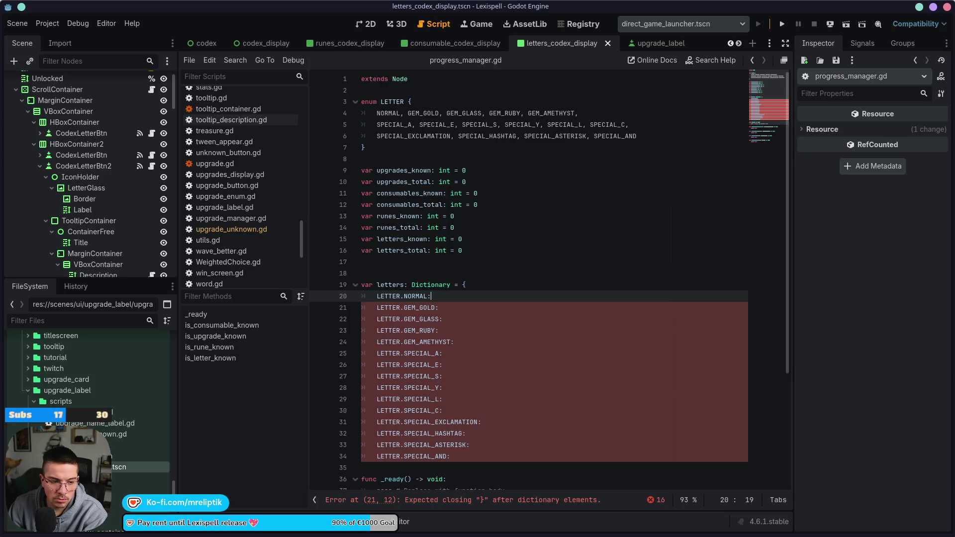
mouse_move(215, 536)
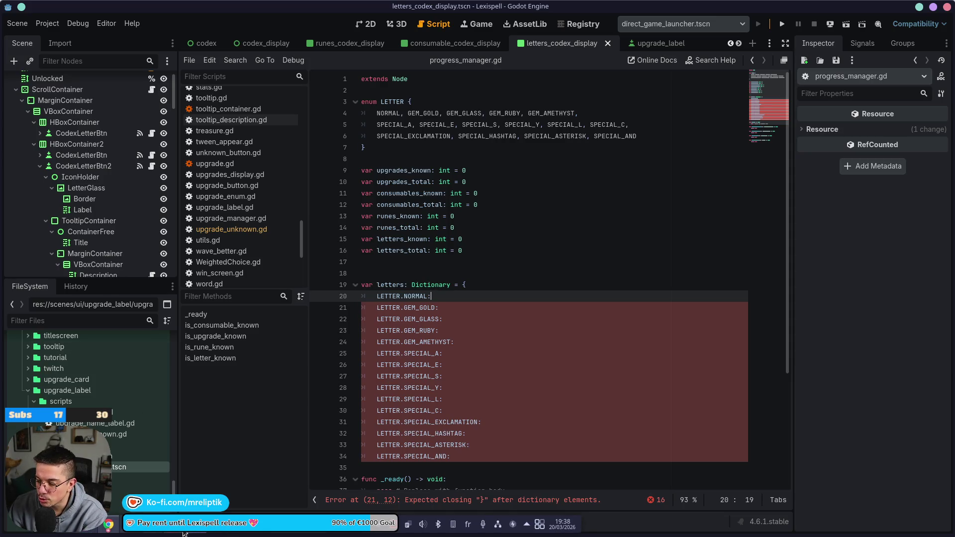
key("alt+Tab")
key("alt+Tab")
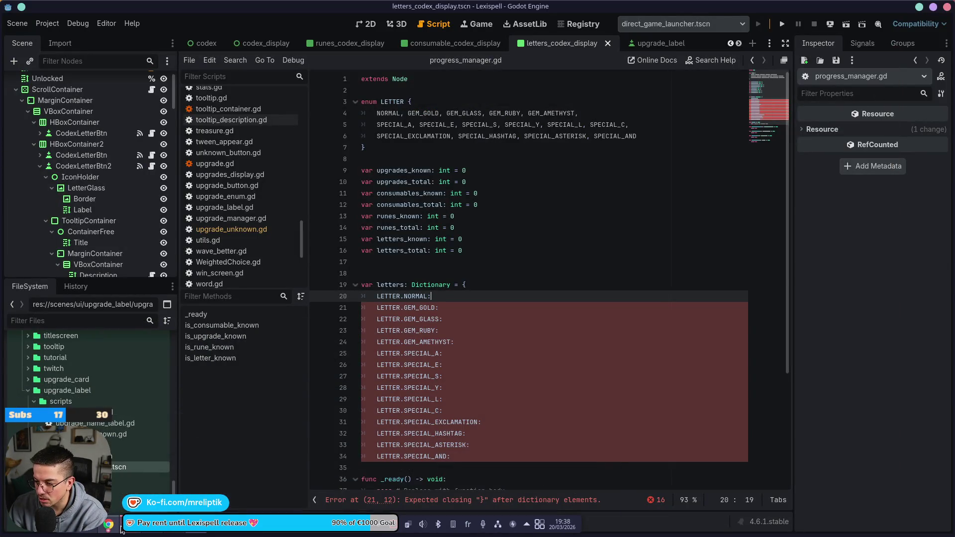
mouse_move(121, 529)
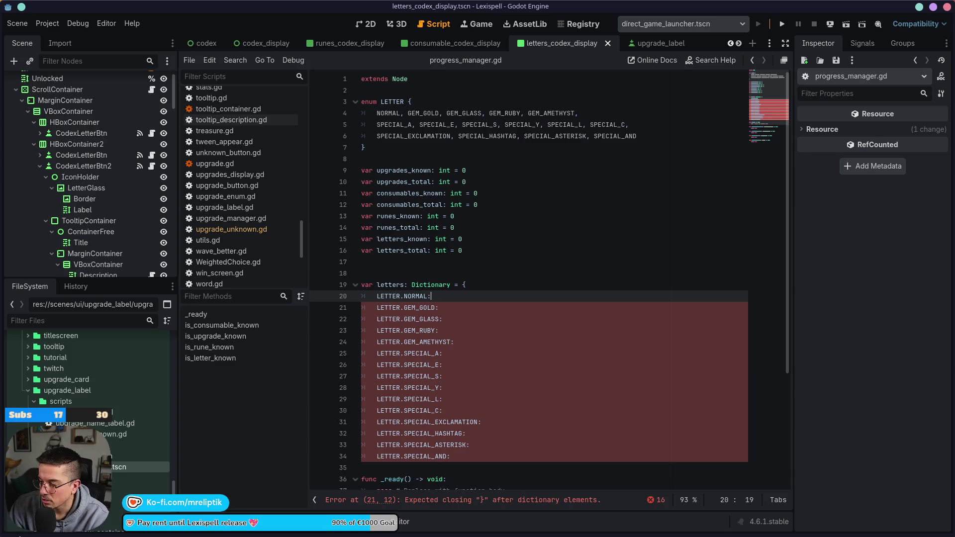
left_click(368, 23)
scroll(401, 225, "down", 9)
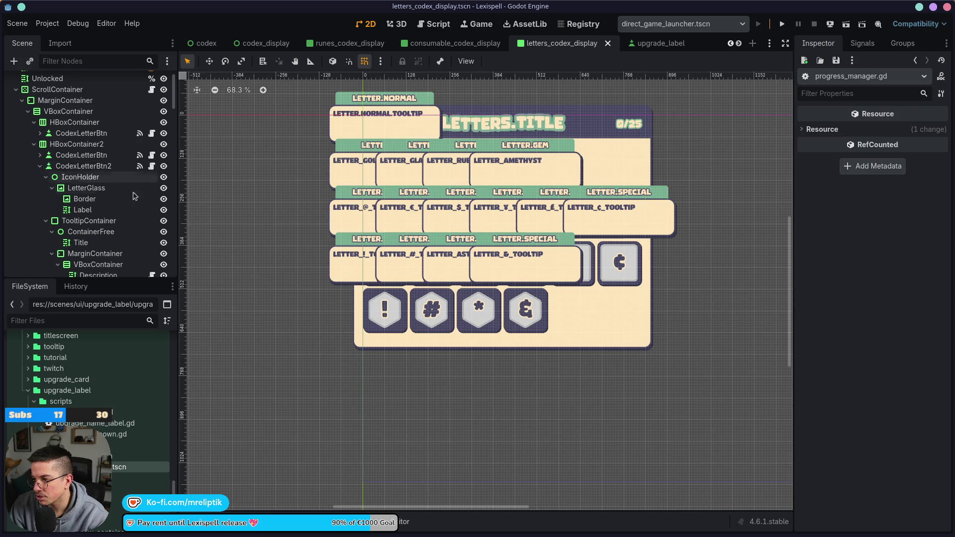
scroll(124, 172, "up", 3)
left_click(151, 82)
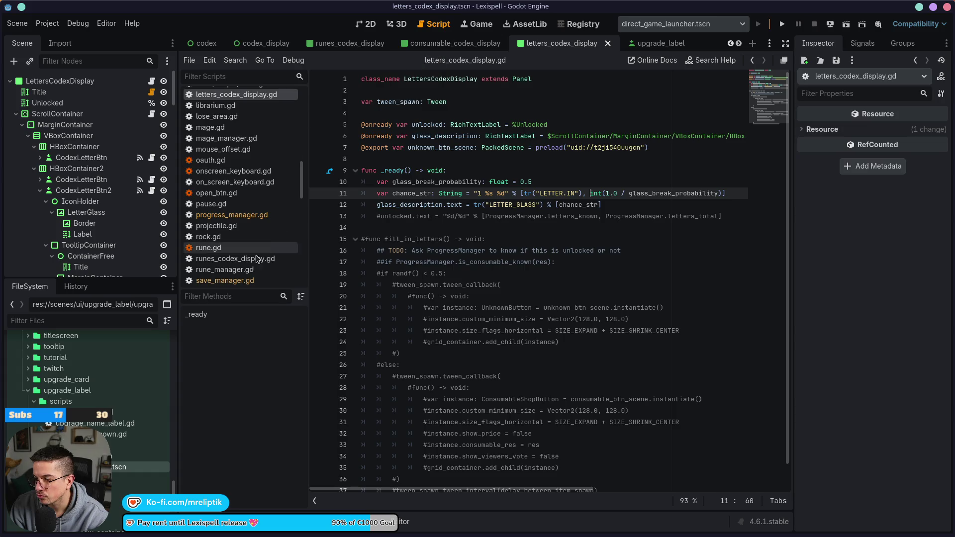
left_click(231, 215)
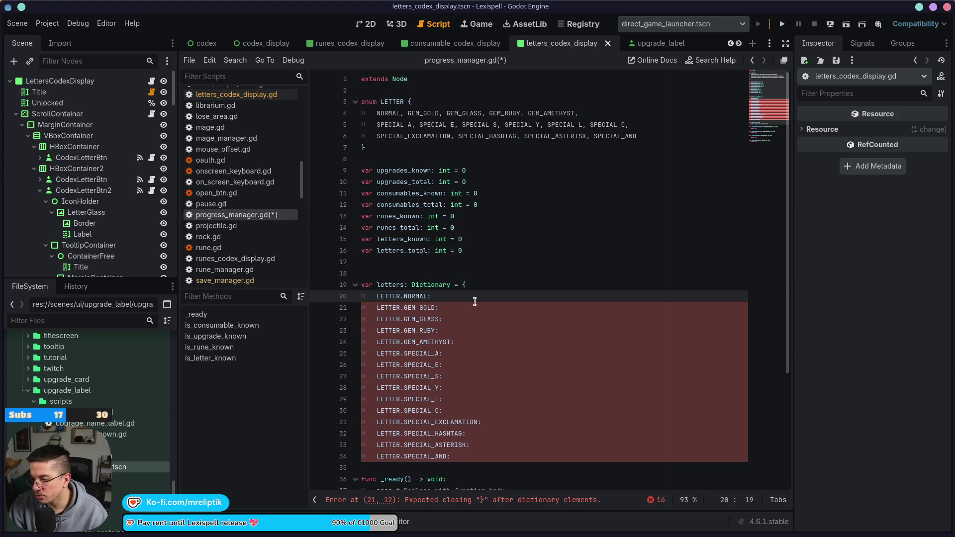
- Put an extra caret at the end of each letters entry, from GEM_GOLD through SPECIAL_AND
left_click(474, 307, "alt")
left_click(470, 319, "alt")
left_click(469, 331, "alt")
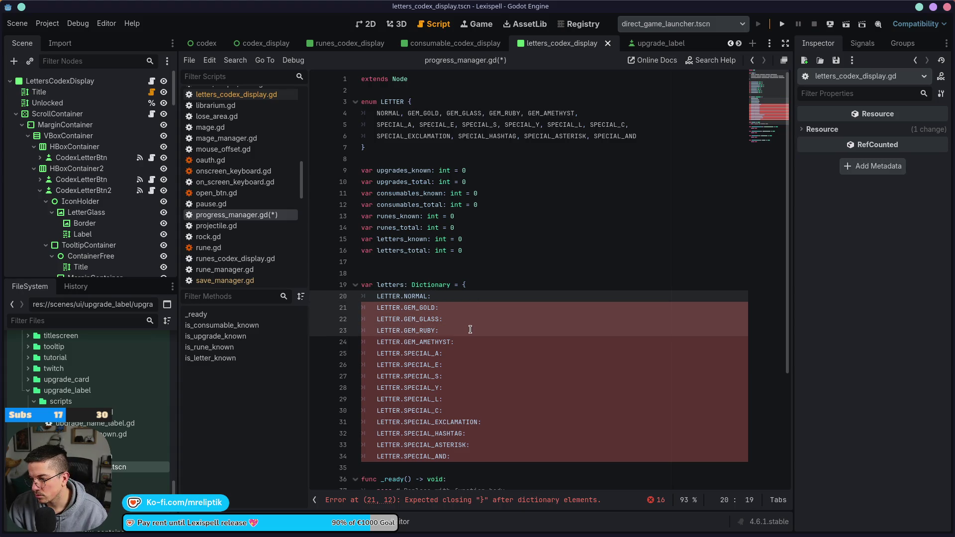
left_click(445, 296)
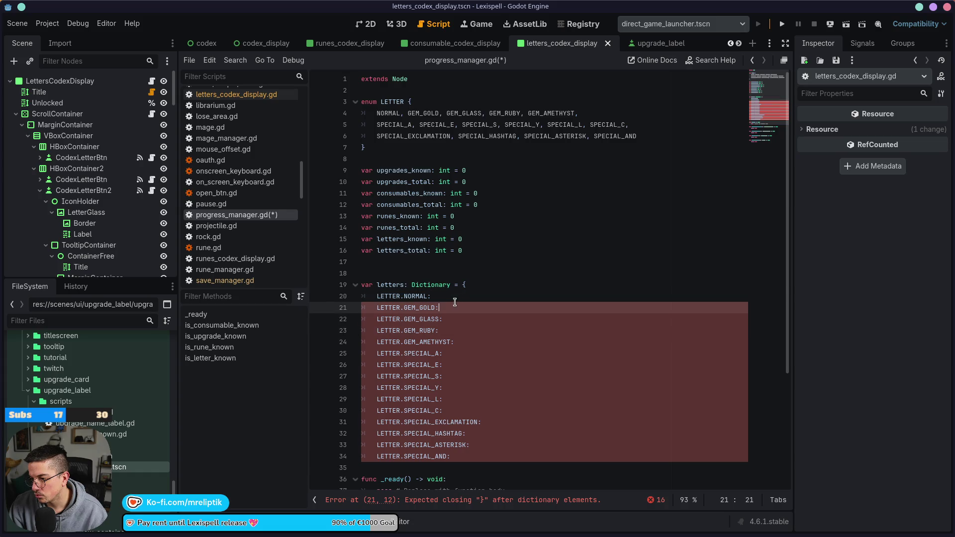
left_click(440, 308, "alt")
left_click(447, 319, "alt")
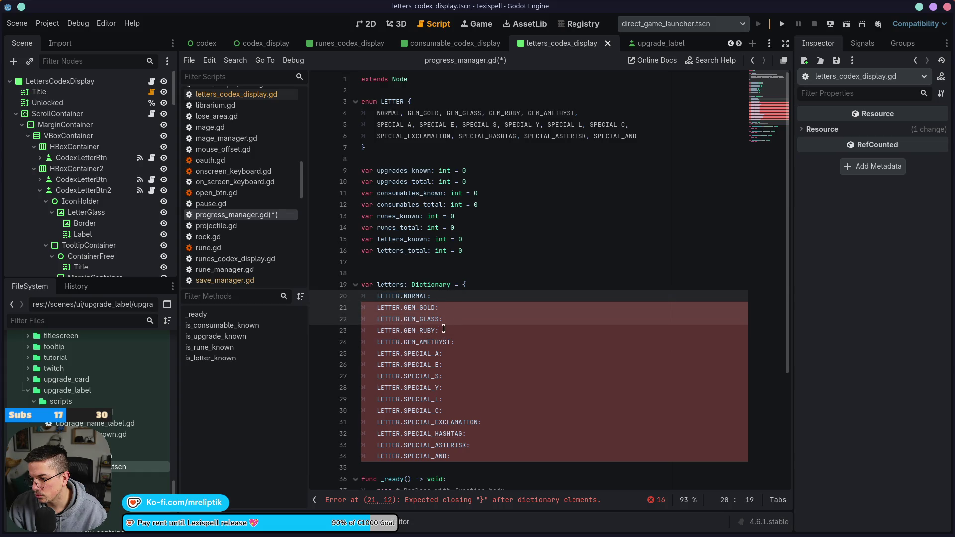
left_click(443, 330, "alt")
left_click(471, 342, "alt")
left_click(453, 353, "alt")
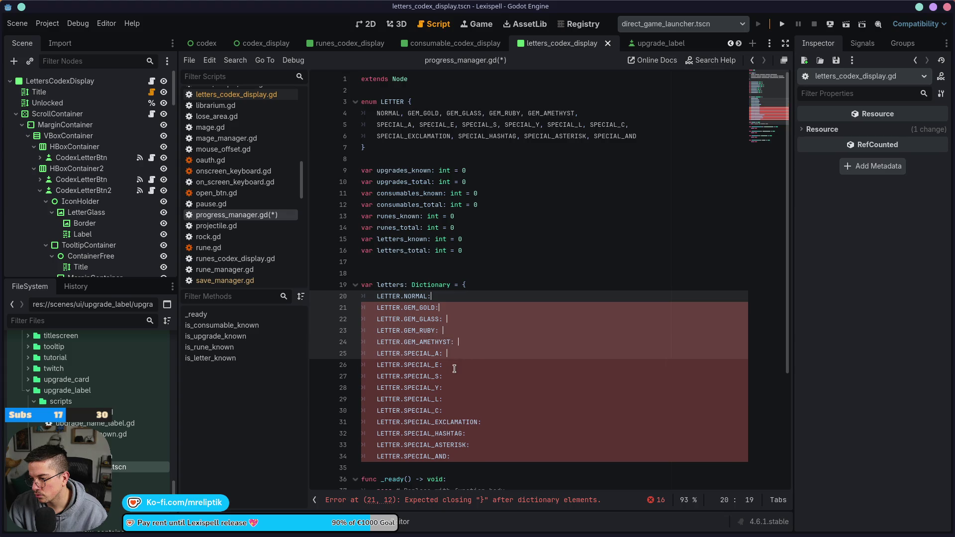
left_click(453, 365, "alt")
left_click(453, 377, "alt")
left_click(451, 387, "alt")
left_click(453, 399, "alt")
left_click(455, 410, "alt")
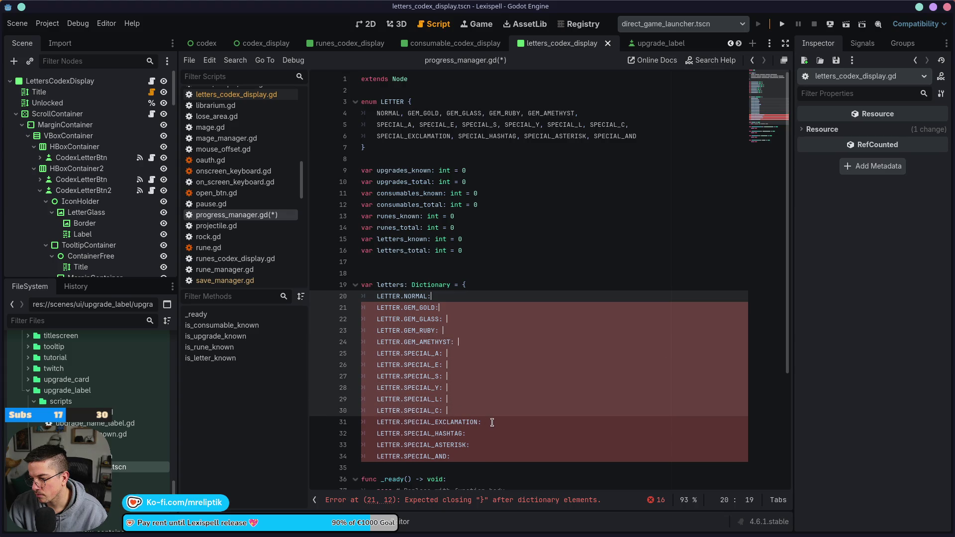
left_click(490, 422, "alt")
left_click(488, 433, "alt")
left_click(490, 444, "alt")
left_click(495, 456, "alt")
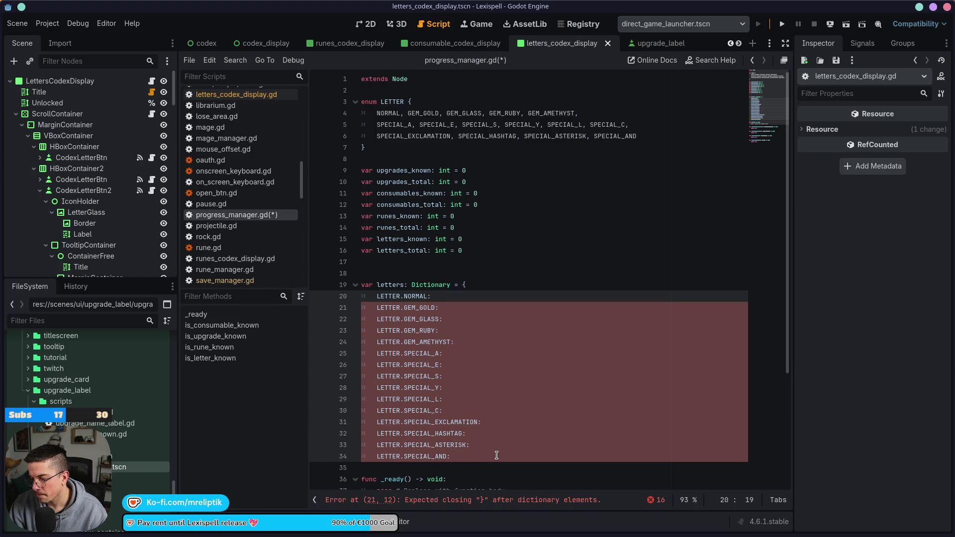
- Insert {"title": "", "description": ""} into every entry at once and save progress_manager.gd
type("{")
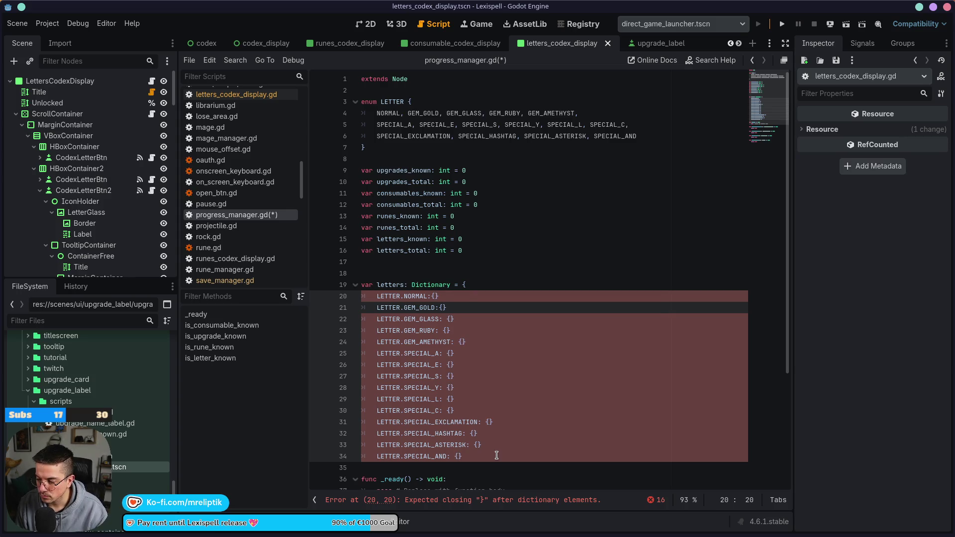
type("\"title")
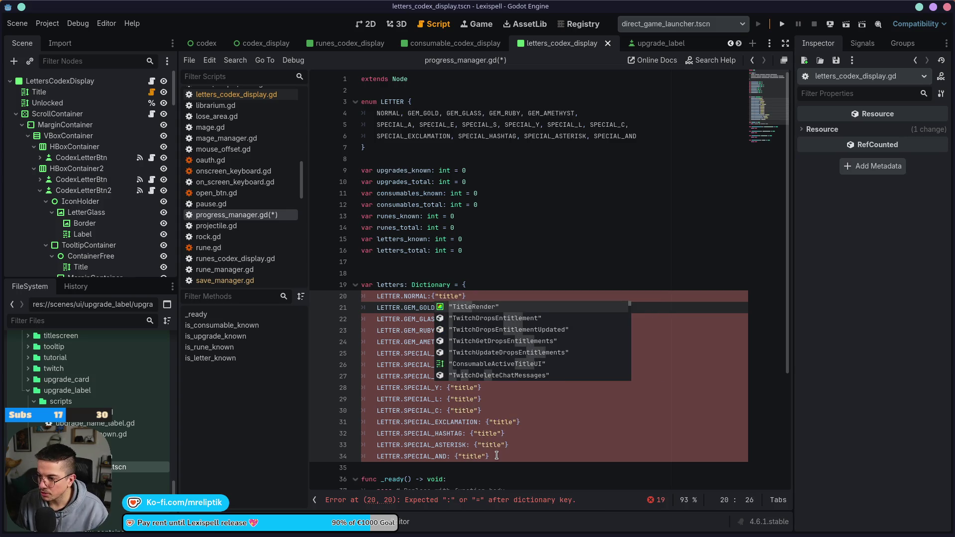
type("\": ")
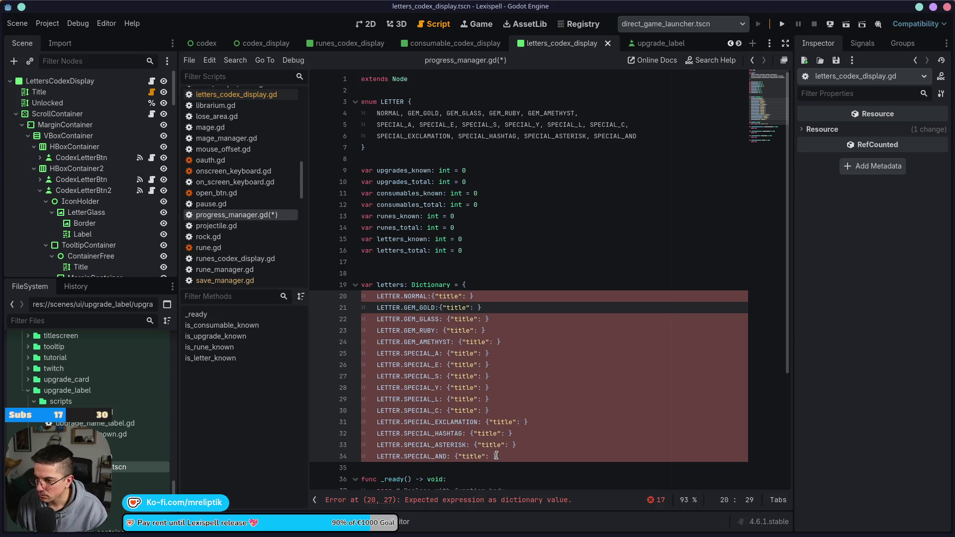
type("\"\"")
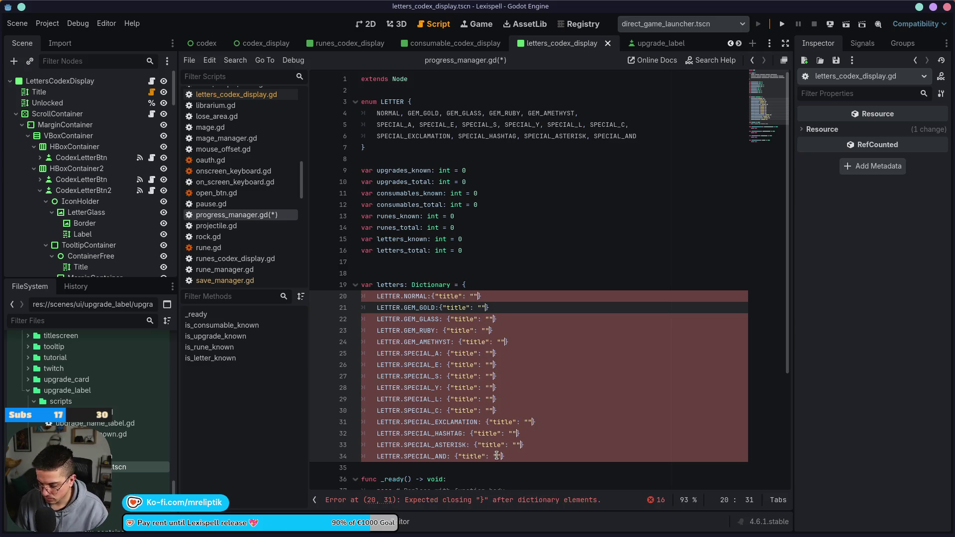
type(", \"description")
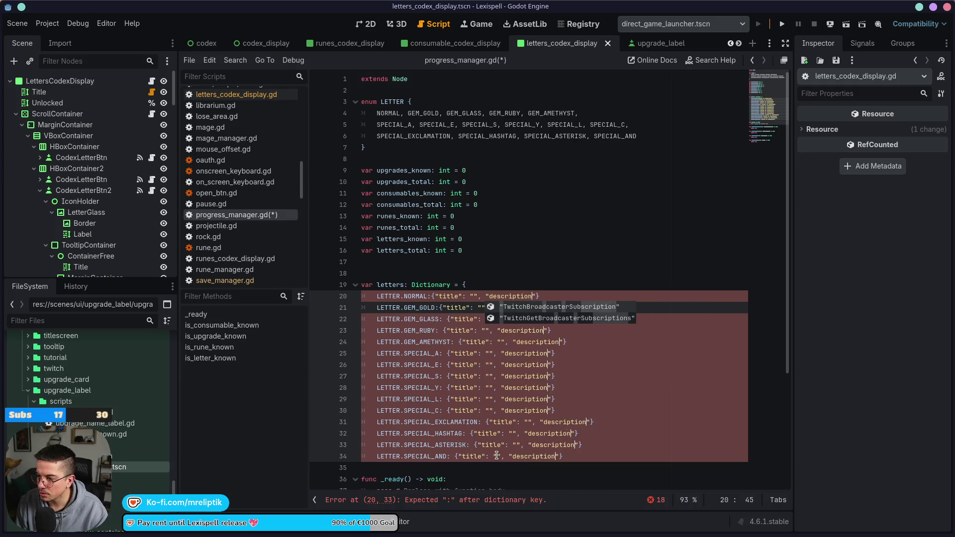
type("\": \"")
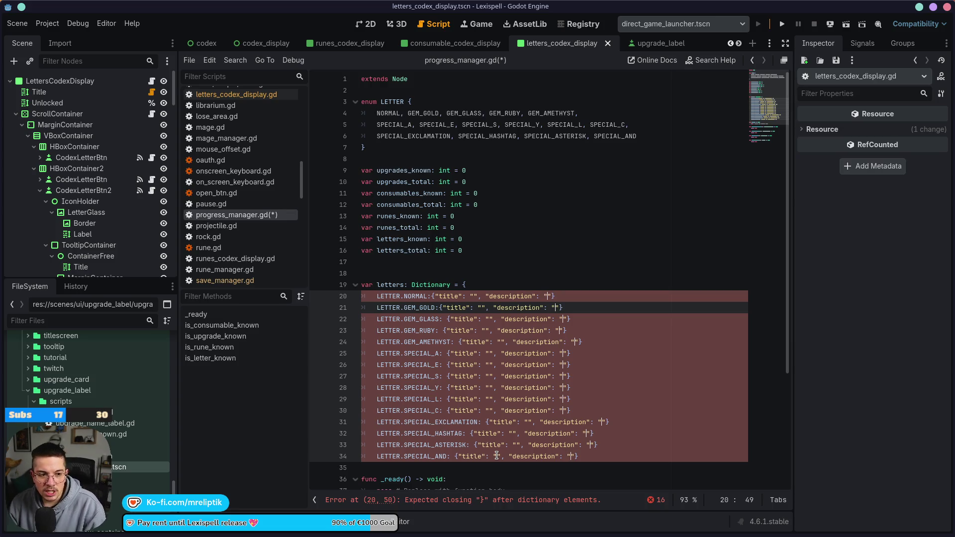
left_click(559, 315)
key("ctrl+s")
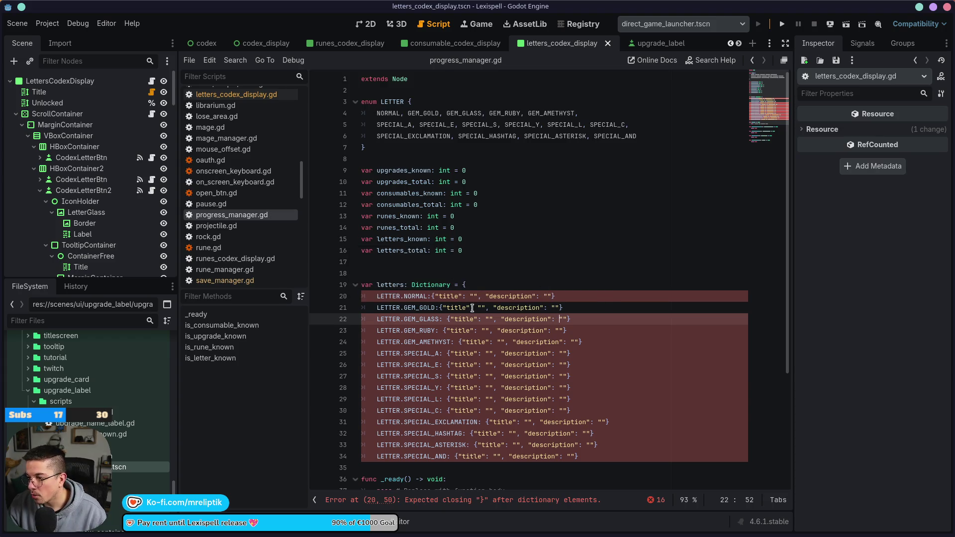
- Check the codex tooltip keys, then give the NORMAL entry the title 'LETTER.NORMAL'
left_click(369, 24)
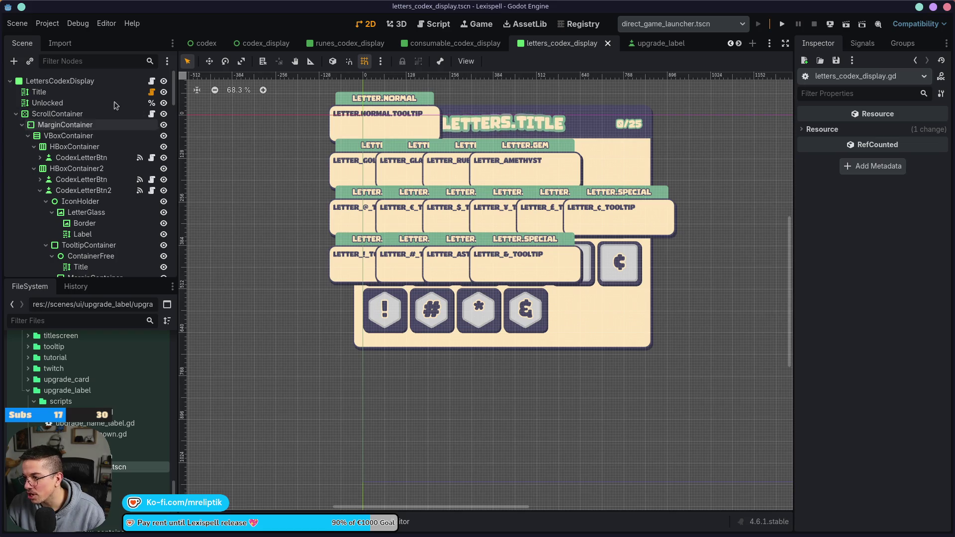
left_click(151, 81)
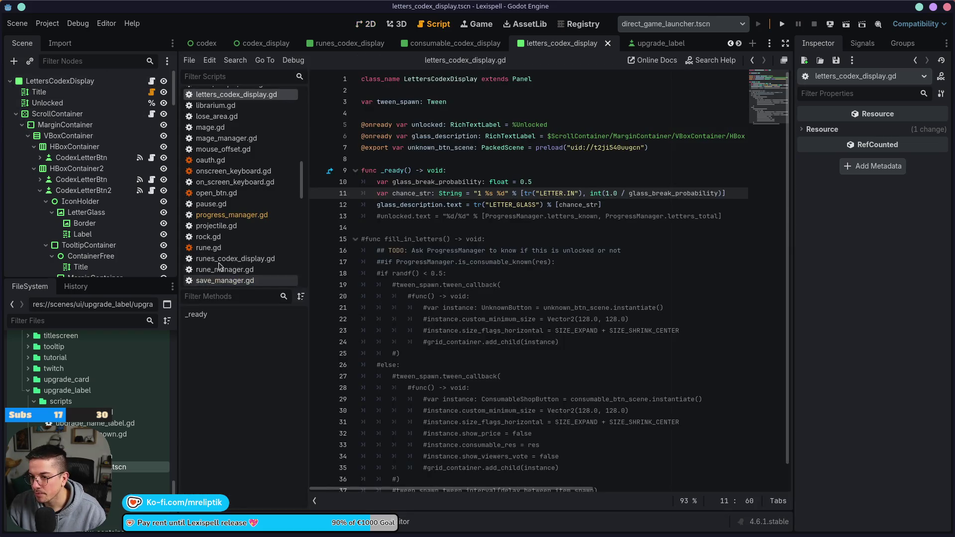
left_click(231, 214)
left_click(473, 298)
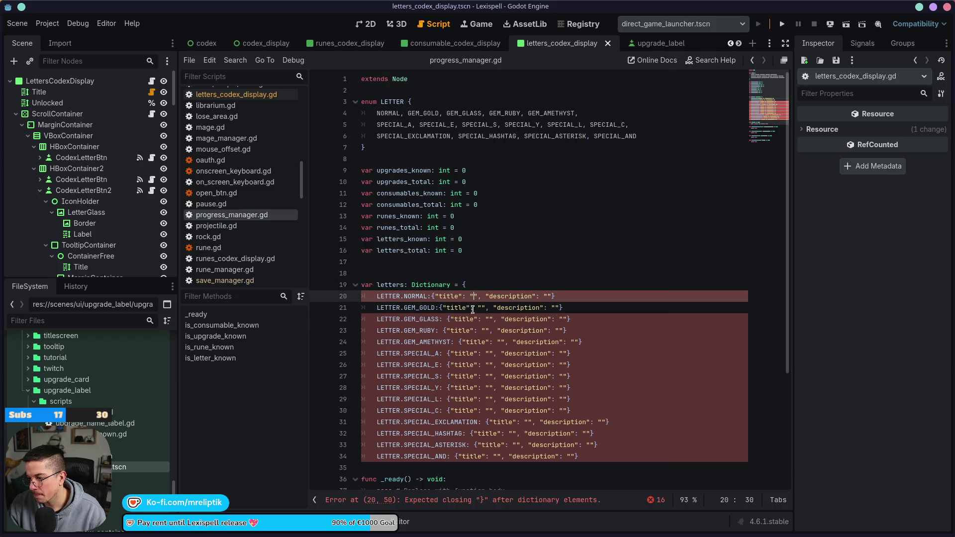
type("LETTER.NORM")
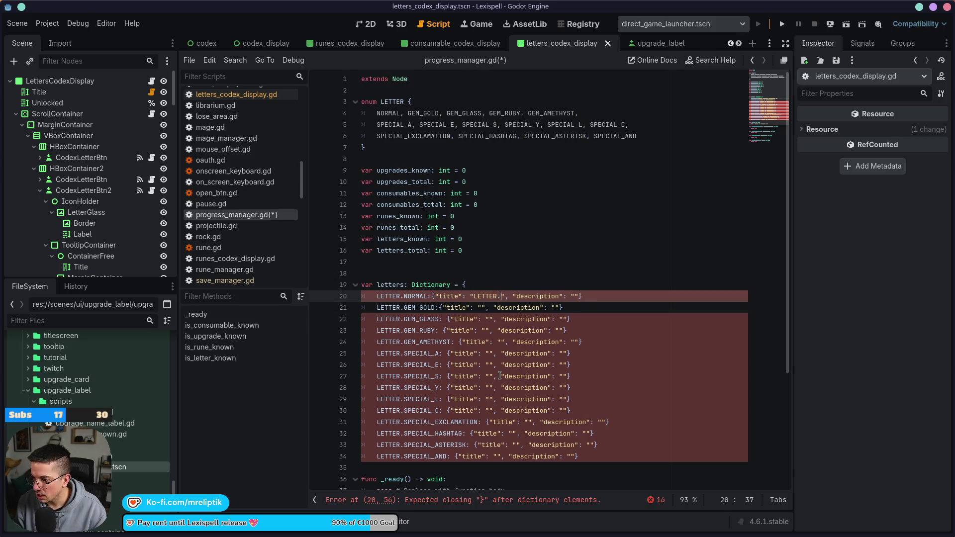
type("AL")
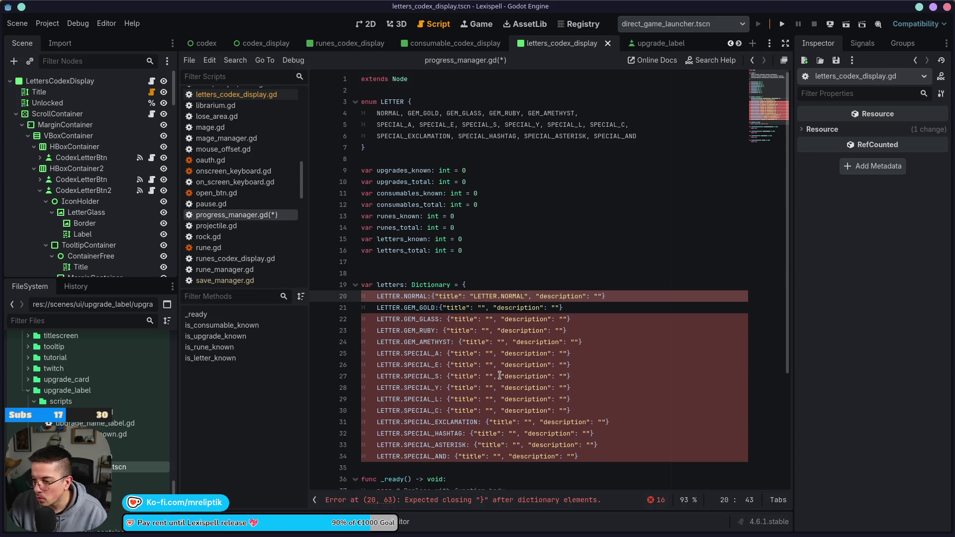
- Type LETTER.GEM into the GEM_GOLD, GEM_GLASS, GEM_RUBY and GEM_AMETHYST titles at once
left_click(483, 308)
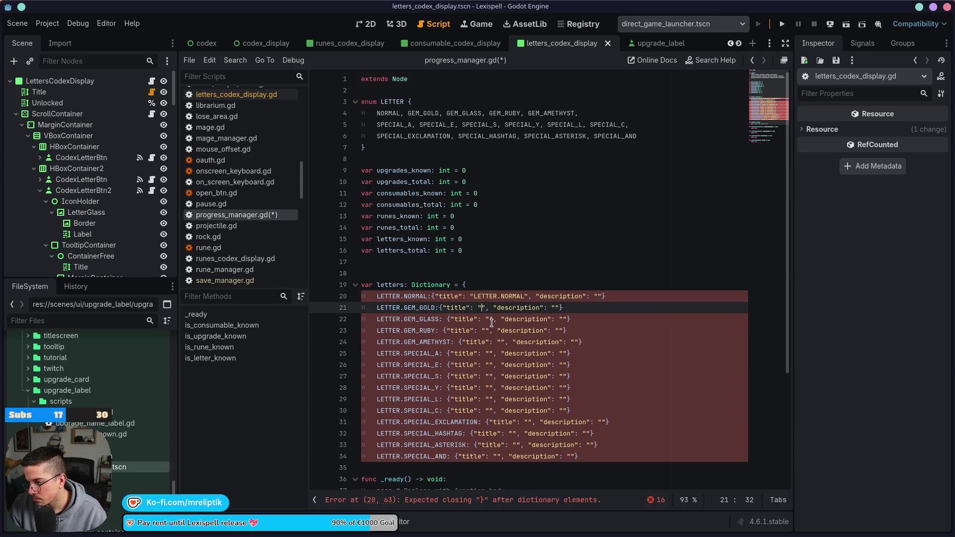
left_click(490, 320, "alt")
left_click(484, 330, "alt")
left_click(503, 342, "alt")
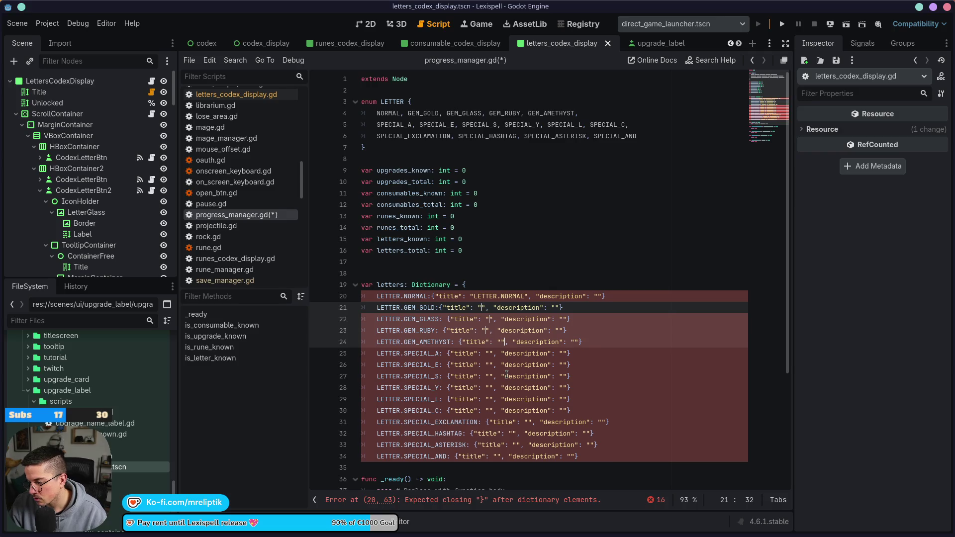
left_click(504, 343, "alt")
left_click(501, 342, "alt")
type("LETTER.")
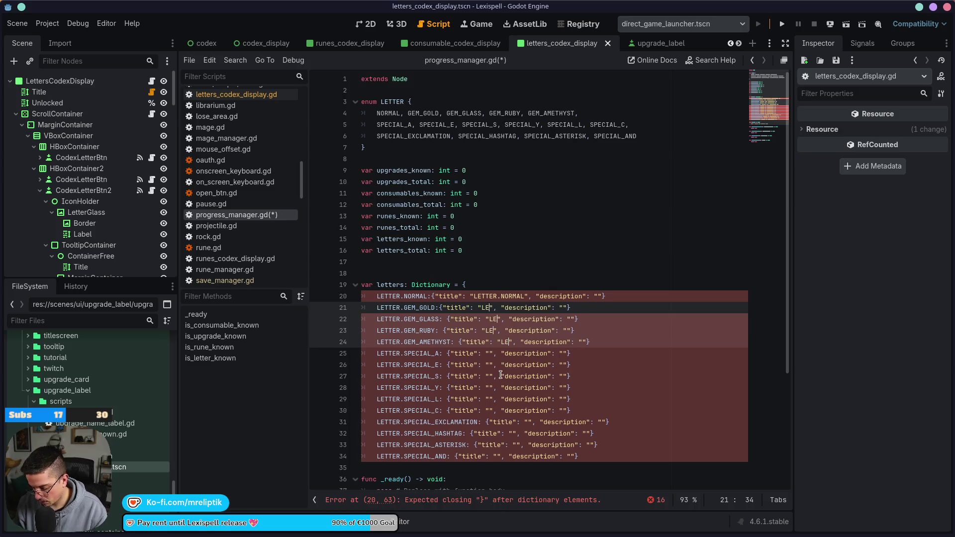
type("GEM")
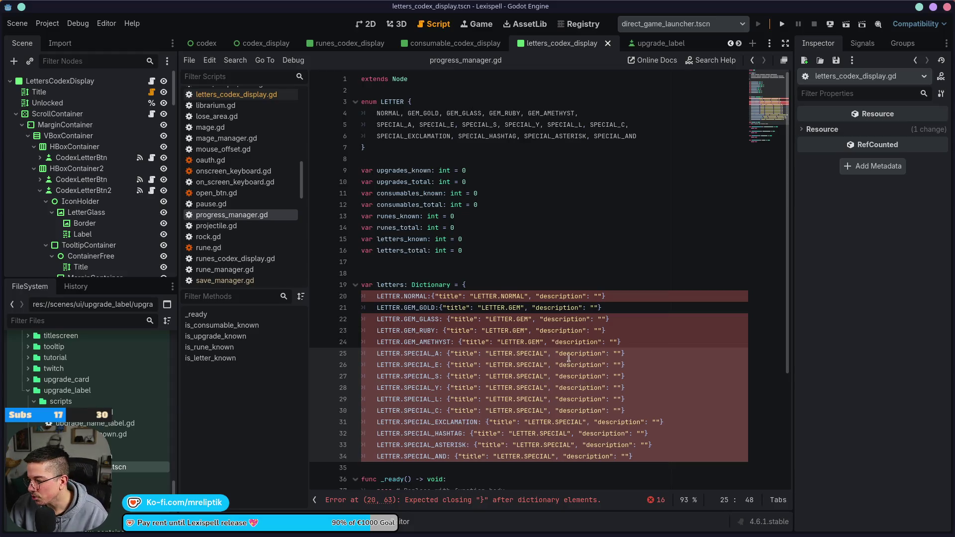
left_click(536, 388)
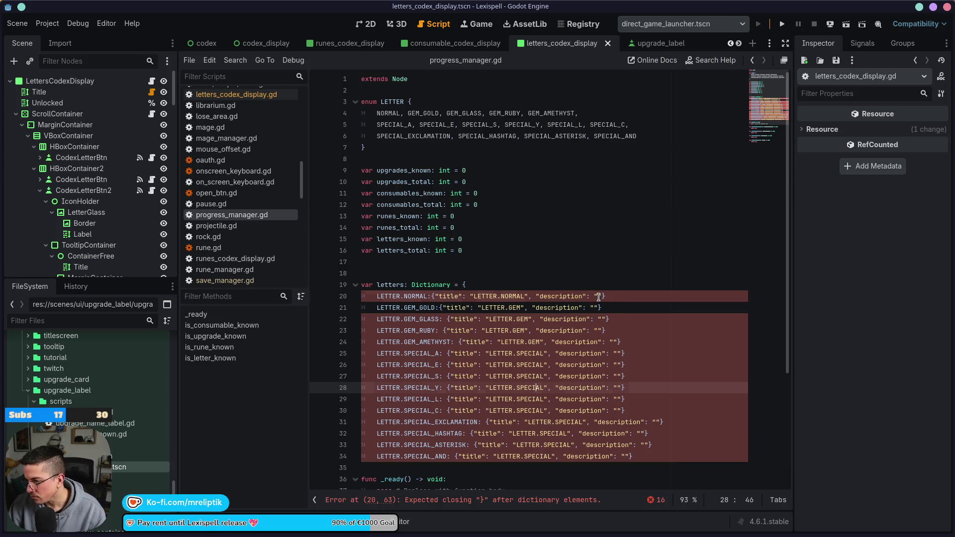
left_click(599, 297)
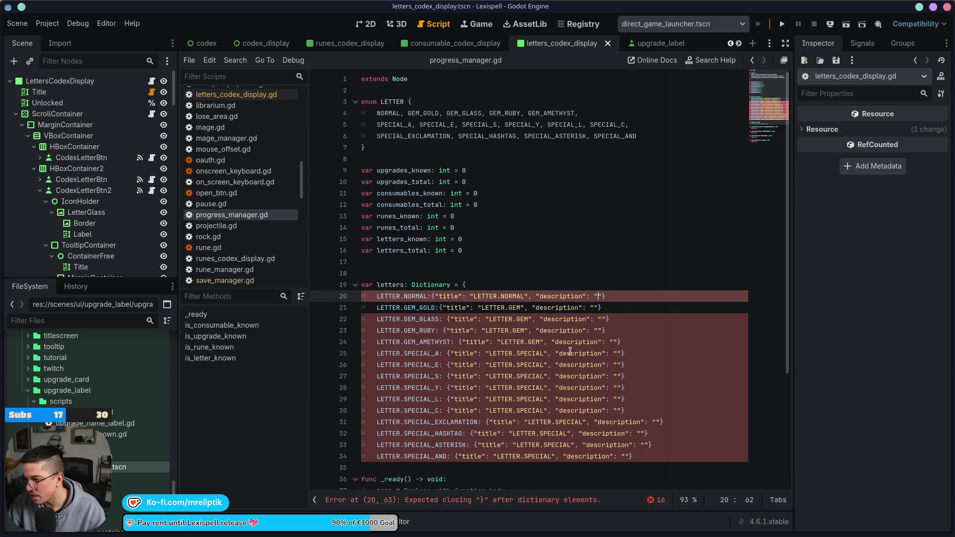
left_click(368, 28)
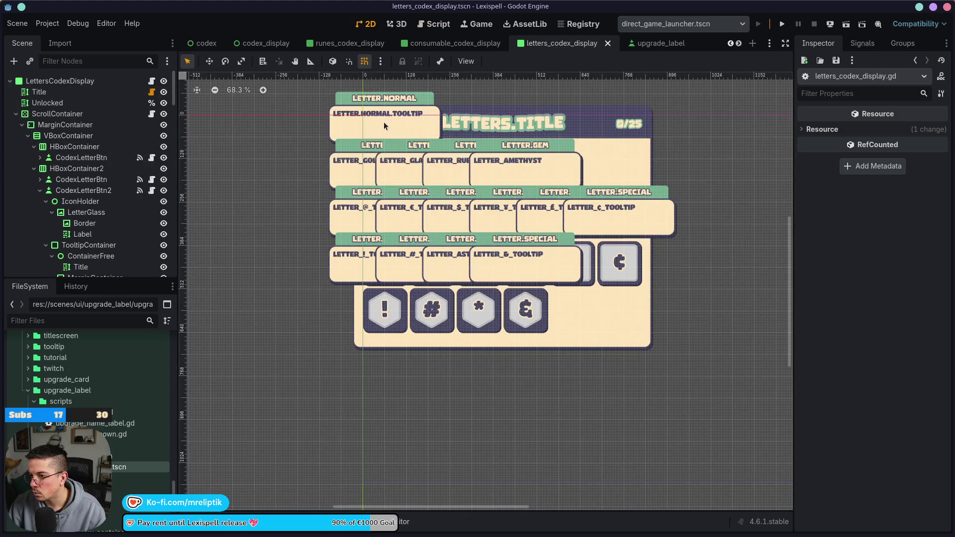
scroll(399, 126, "up", 3)
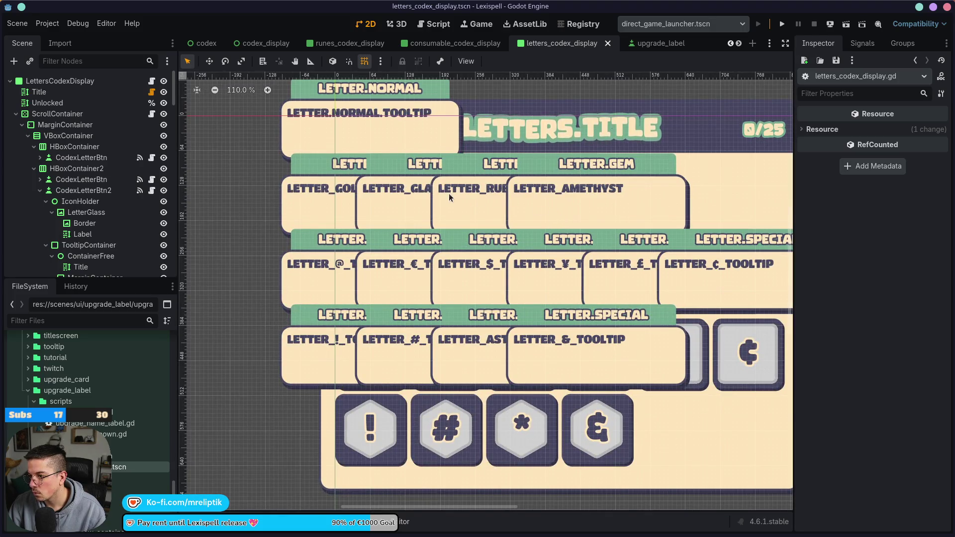
left_click(400, 188)
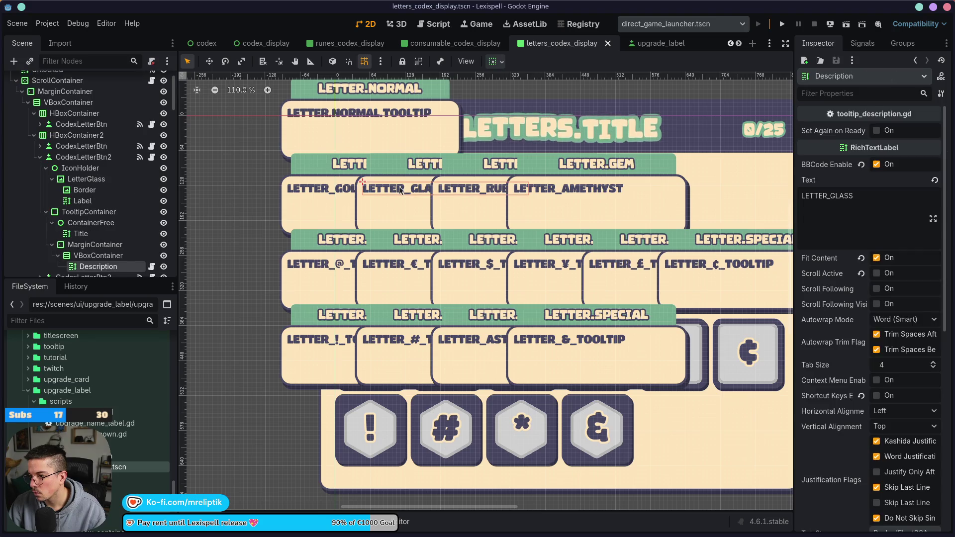
left_click(339, 118)
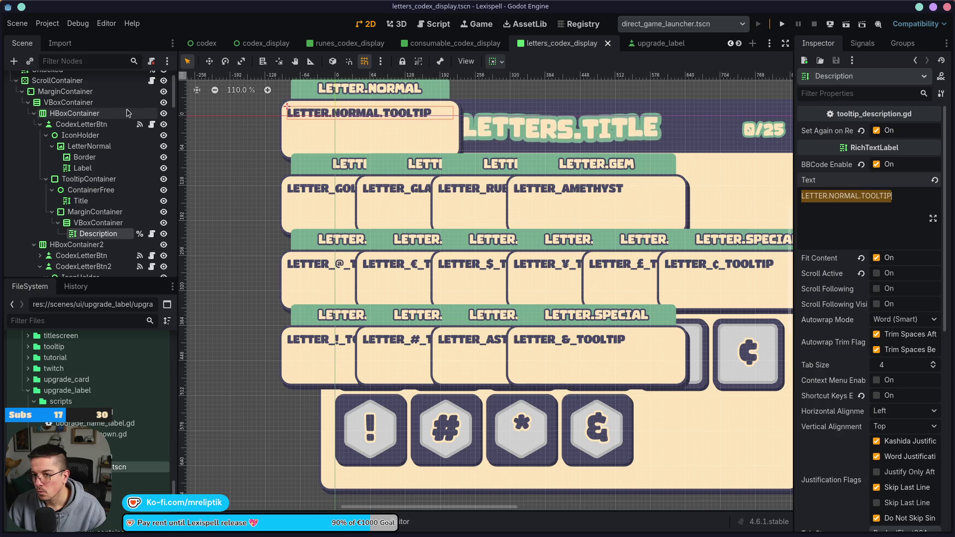
scroll(128, 113, "up", 3)
left_click(151, 80)
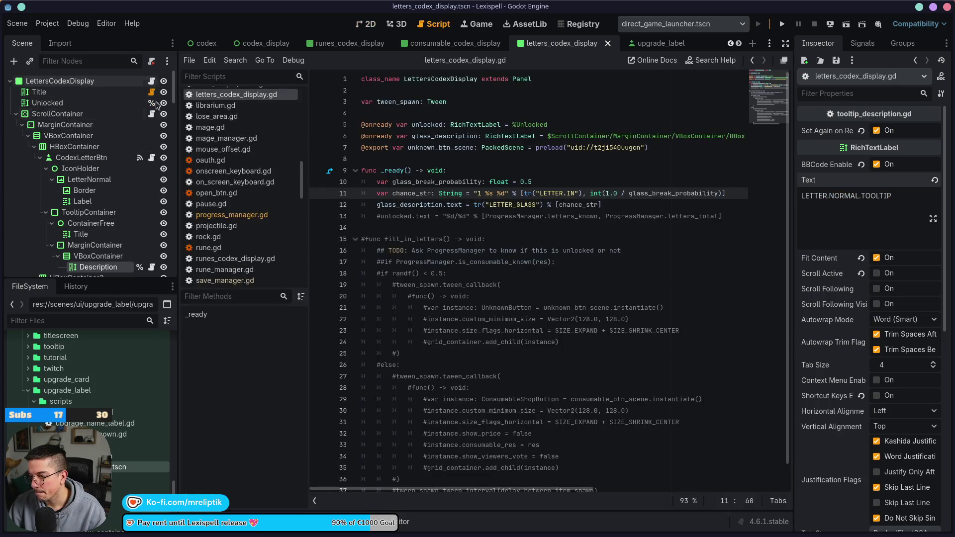
left_click(246, 215)
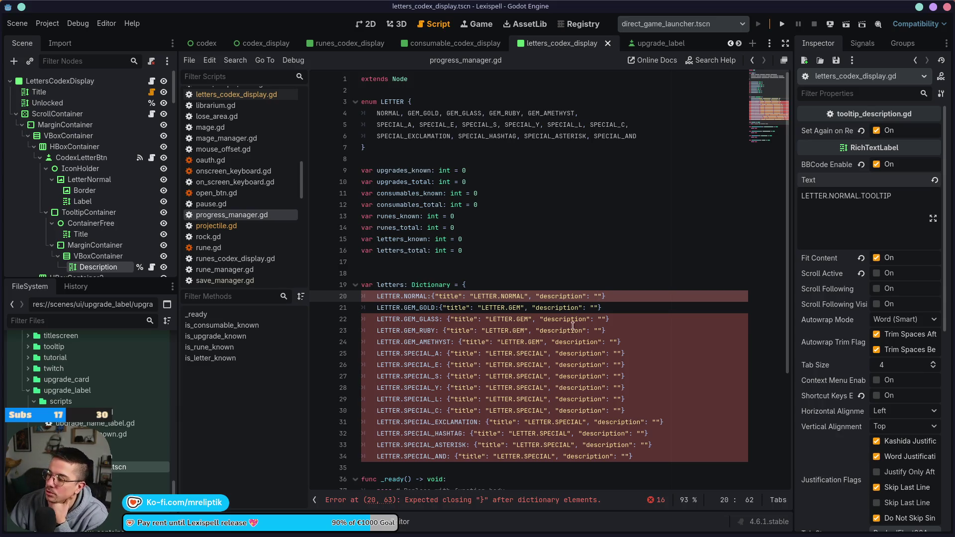
- Set line 20's description to LETTER.NORMAL.TOOLTIP and line 21's to LETTER.GEM, then save
type("LETTER.NORMAL.TOOLTIP")
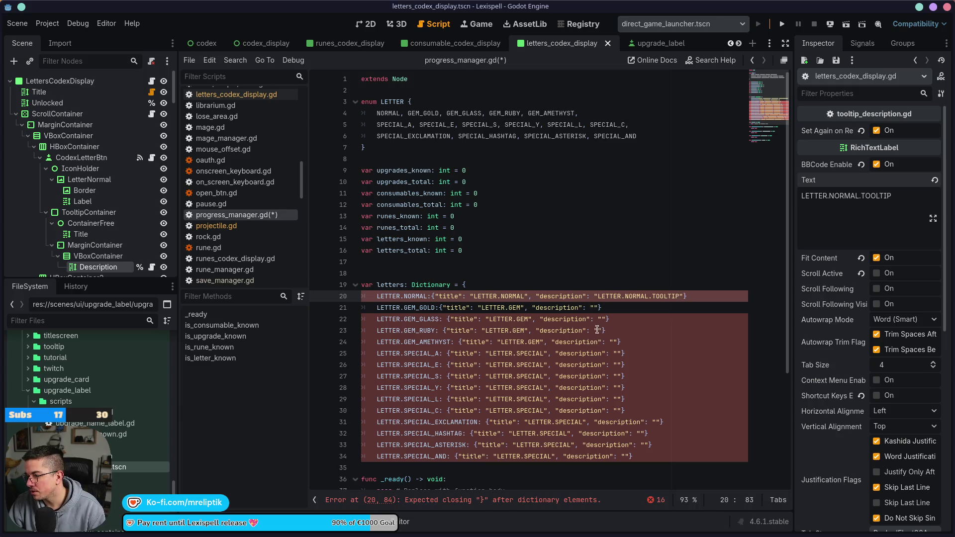
left_click(596, 312)
type("LETTER.NORMAL.TOOLTIP")
key("ctrl+Left")
key("ctrl+shift+Left")
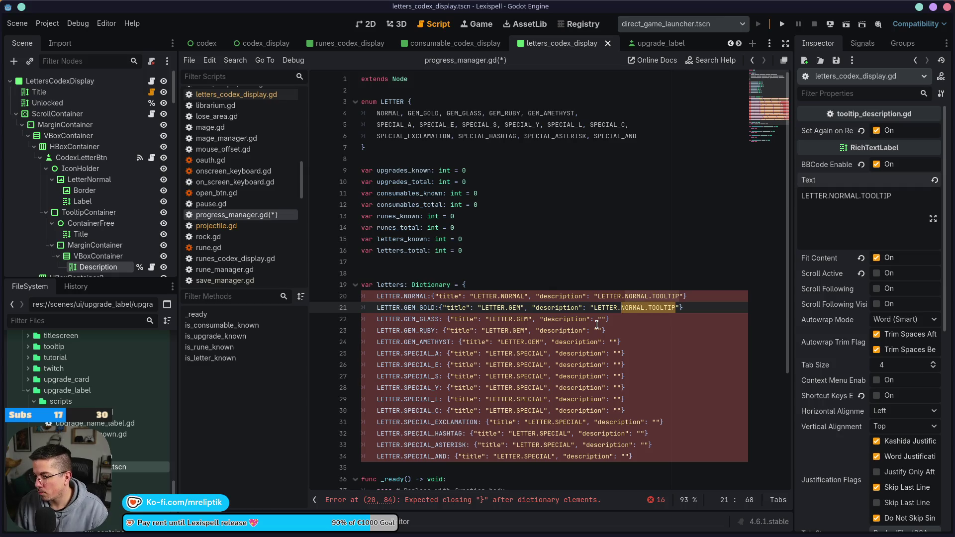
type("GEM")
key("ctrl+s")
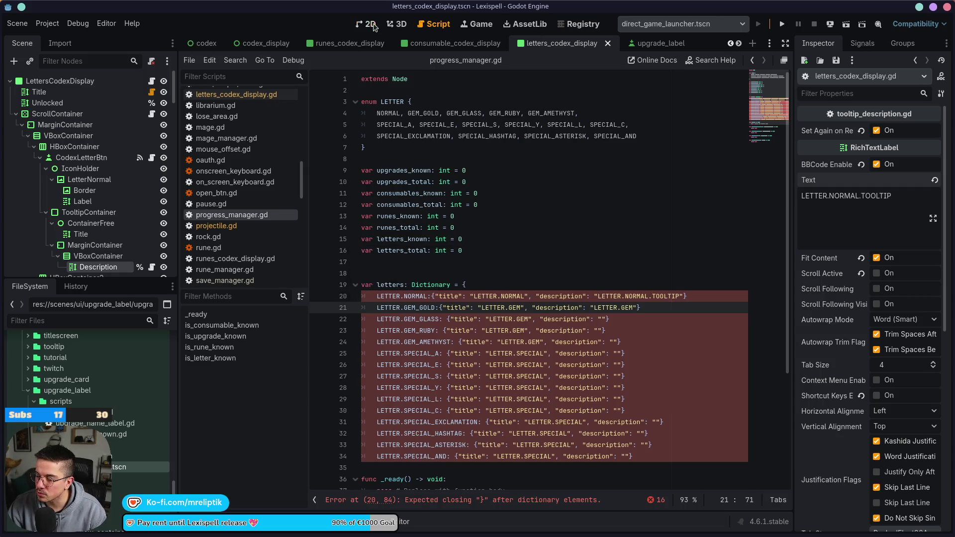
- Look up the gold letter's tooltip key on the codex canvas, then return to progress_manager.gd
left_click(369, 24)
left_click(330, 188)
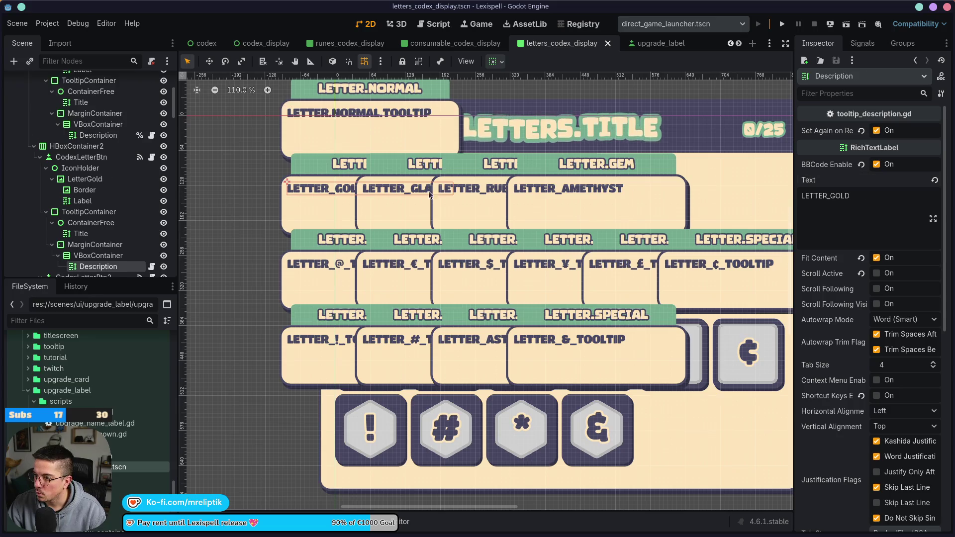
scroll(134, 116, "up", 5)
left_click(74, 81)
left_click(152, 81)
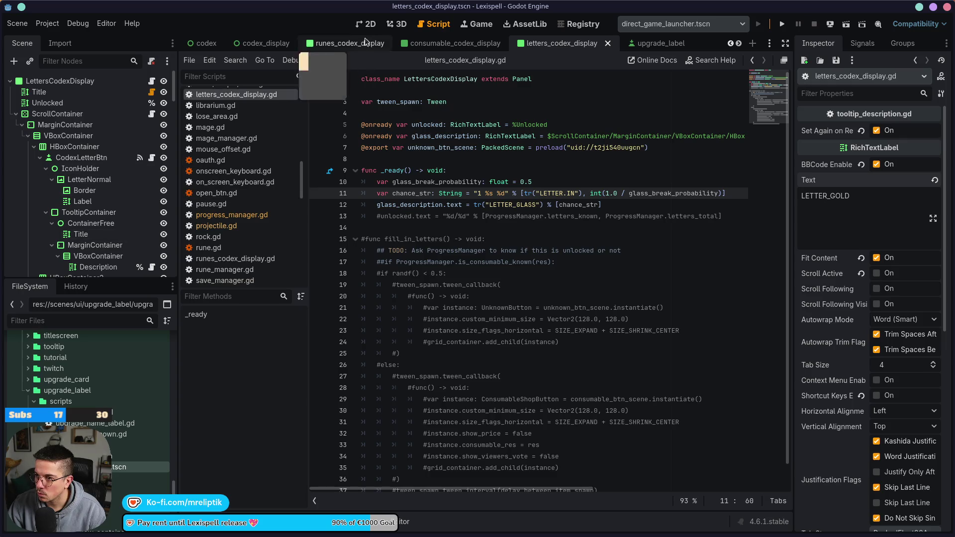
left_click(369, 24)
scroll(113, 256, "down", 5)
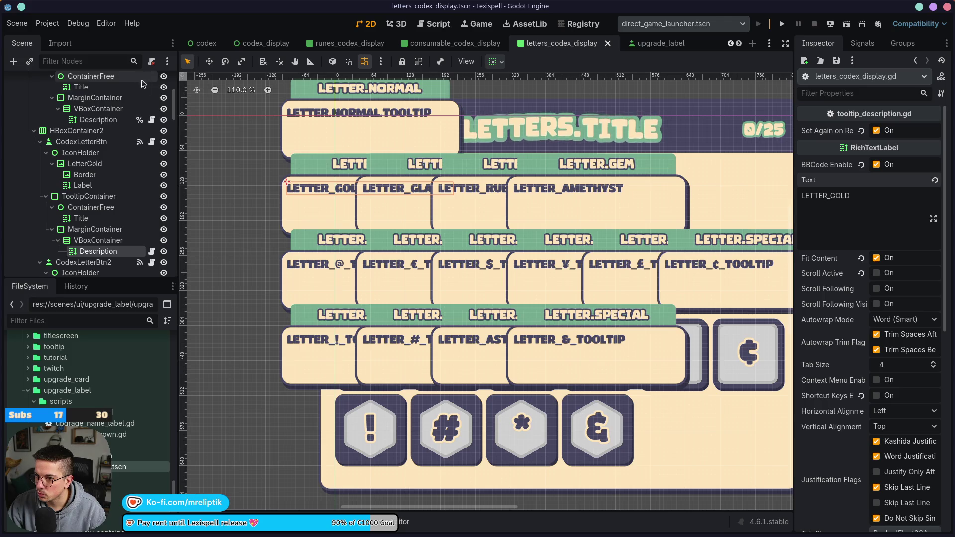
key("ctrl+F3")
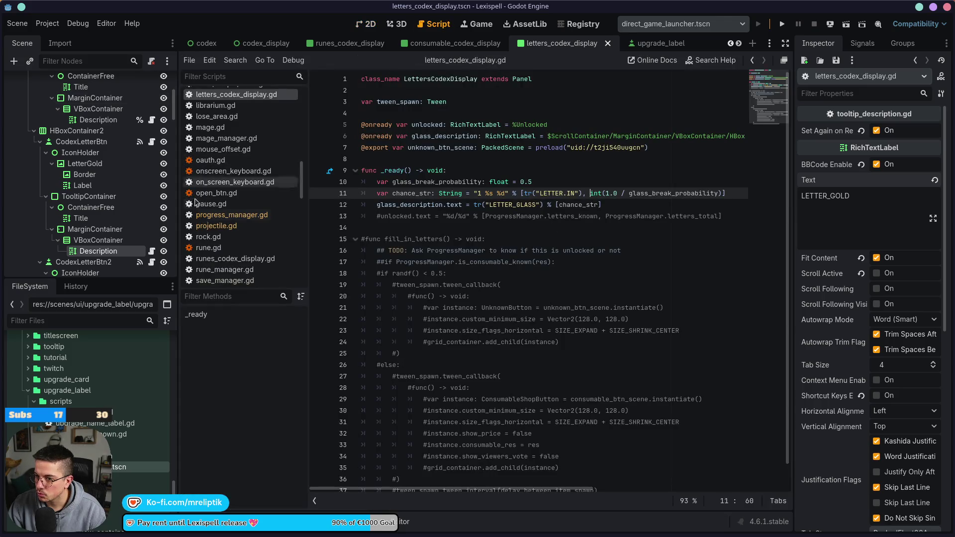
left_click(232, 215)
- Fill the descriptions on lines 21–24 with LETTER_GOLD
double_click(607, 307)
key("BackSpace")
type("LETTER_GOLD")
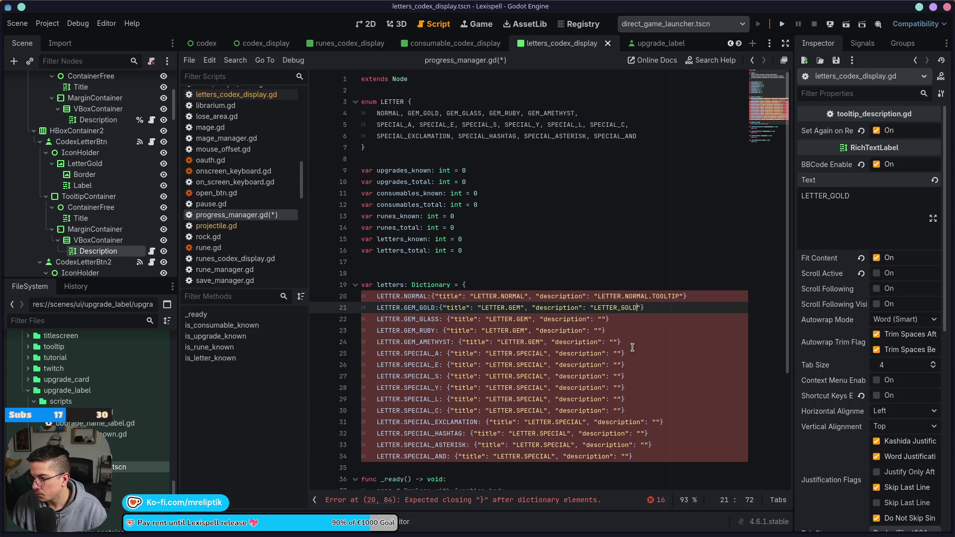
left_click(603, 319)
type("LETTER_GOLD")
left_click(602, 331)
type("LETTER_GOLD")
left_click(615, 343)
type("LETTER_GOLD")
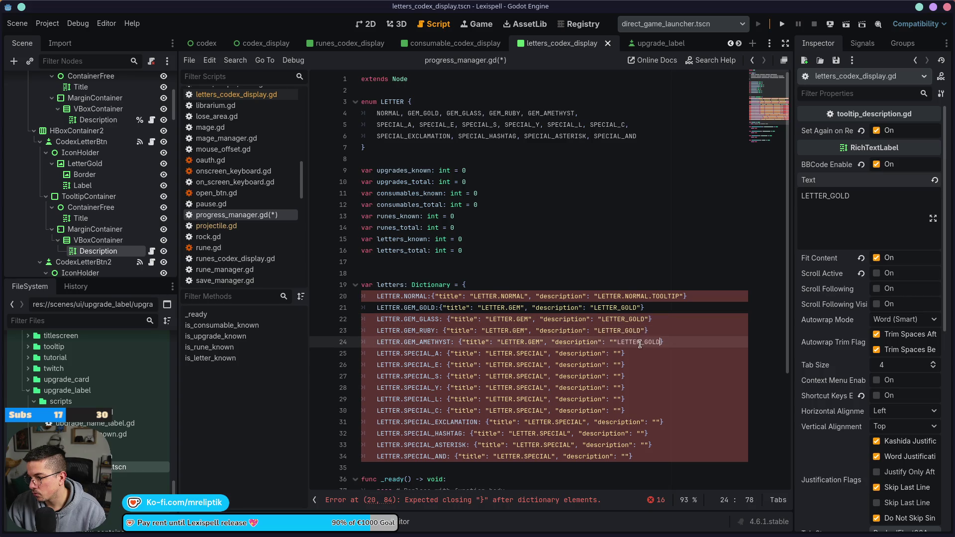
key("ctrl+z")
left_click(616, 343)
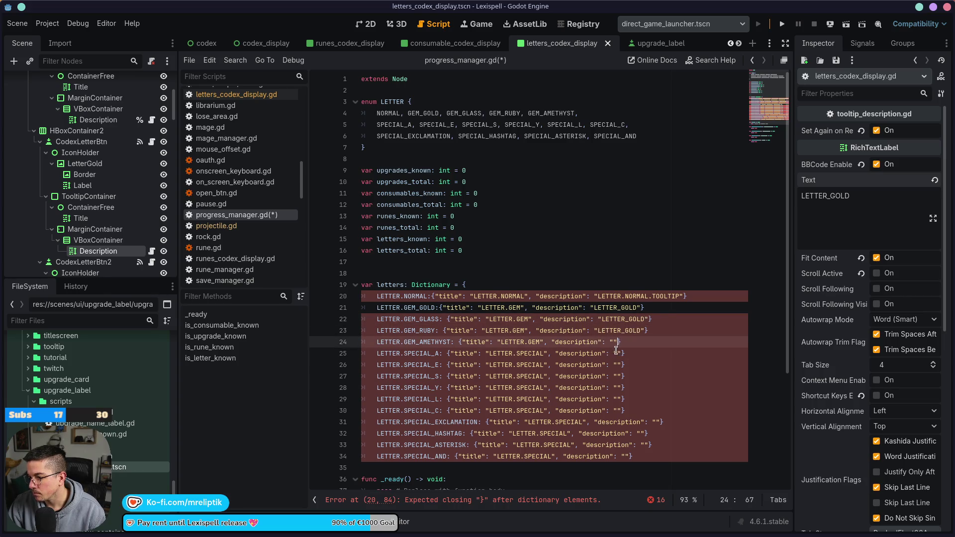
type("LETTER_GOLD")
- Change lines 22–24 keys to LETTER_GLASS, LETTER_RUBY and LETTER_AMETHYST, and save
left_click(645, 319)
key("BackSpace")
key("BackSpace")
type("MLA")
key("BackSpace")
key("BackSpace")
type("LASS")
key("BackSpace")
key("BackSpace")
key("BackSpace")
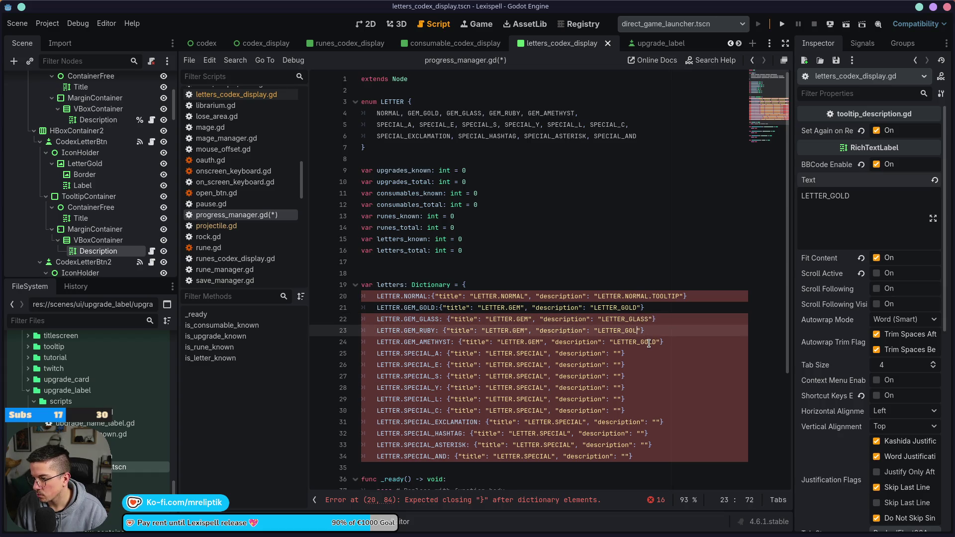
type("RUBY")
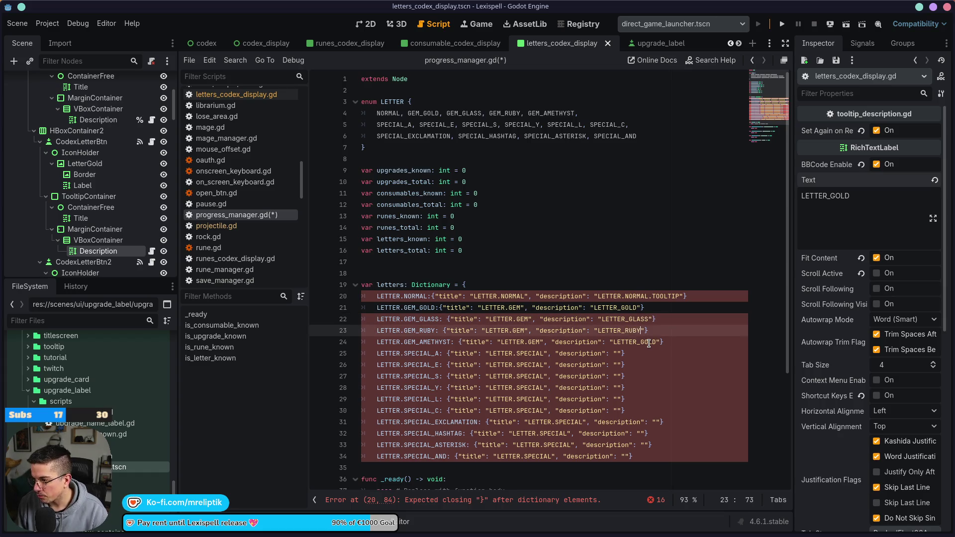
left_click(649, 343)
key("BackSpace")
key("BackSpace")
key("BackSpace")
type("AMETHYST")
key("ctrl+s")
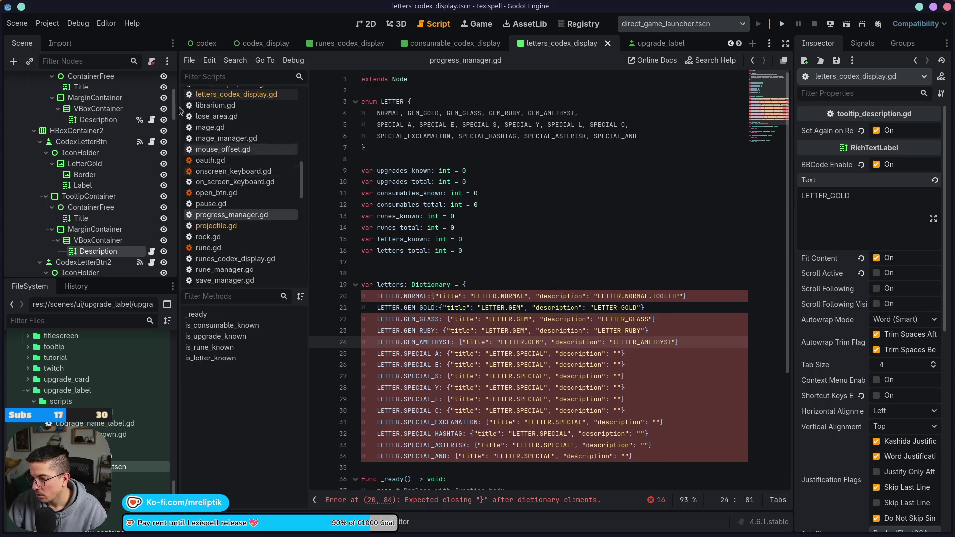
left_click(366, 23)
- Copy the LETTER_@_TOOLTIP text from the codex description label and return to the script
left_click(339, 267)
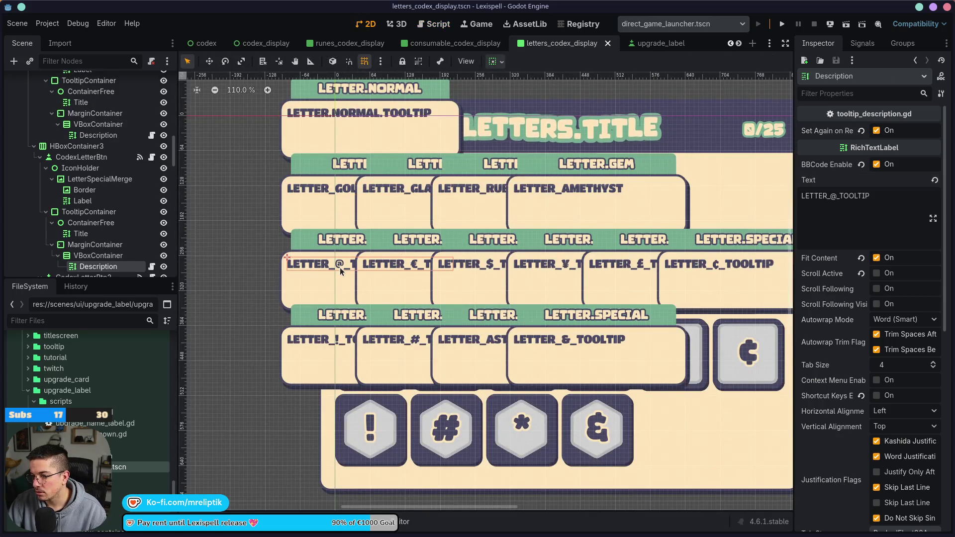
triple_click(853, 207)
key("ctrl+c")
scroll(109, 150, "down", 5)
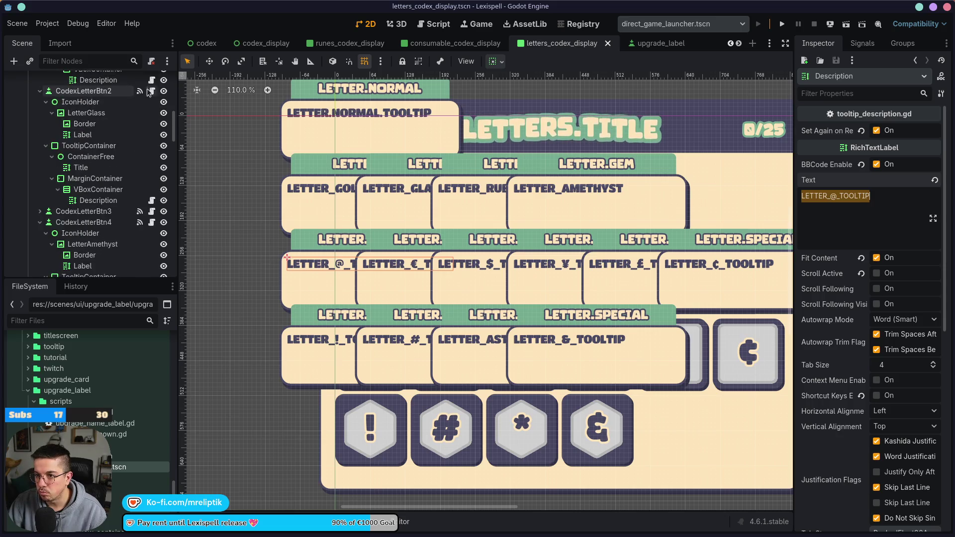
key("ctrl+F3")
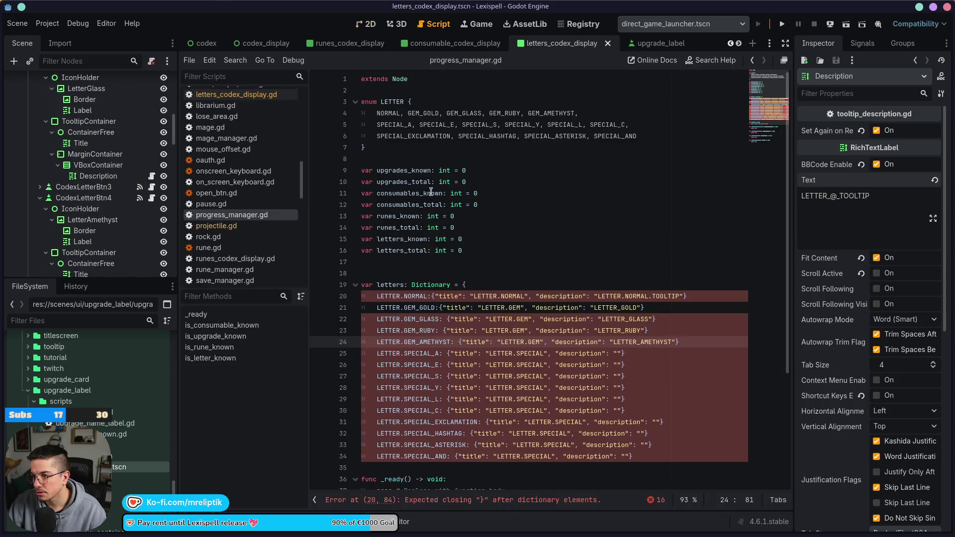
- Fill lines 25–27 descriptions with LETTER_@_TOOLTIP, swapping @ for E on line 26 and $ on line 27
left_click(616, 354)
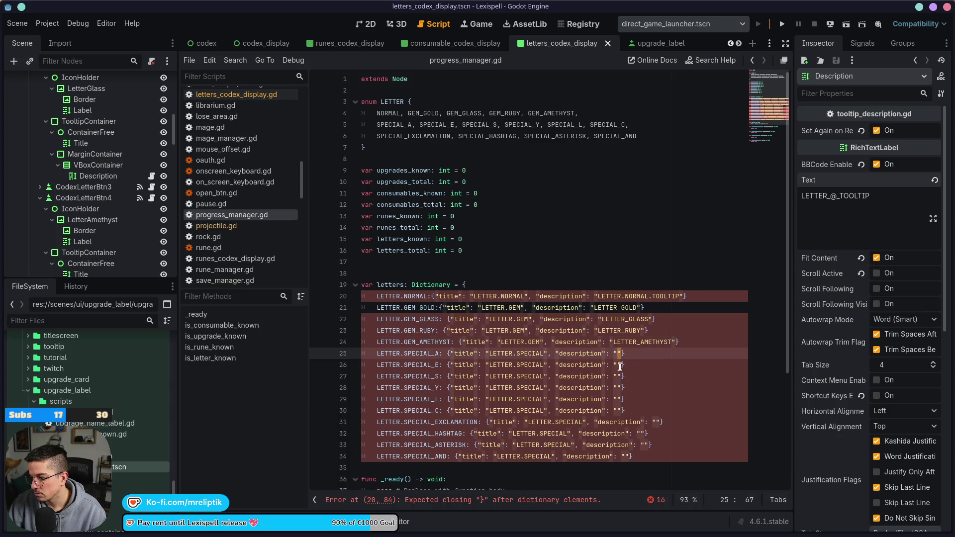
key("ctrl+v")
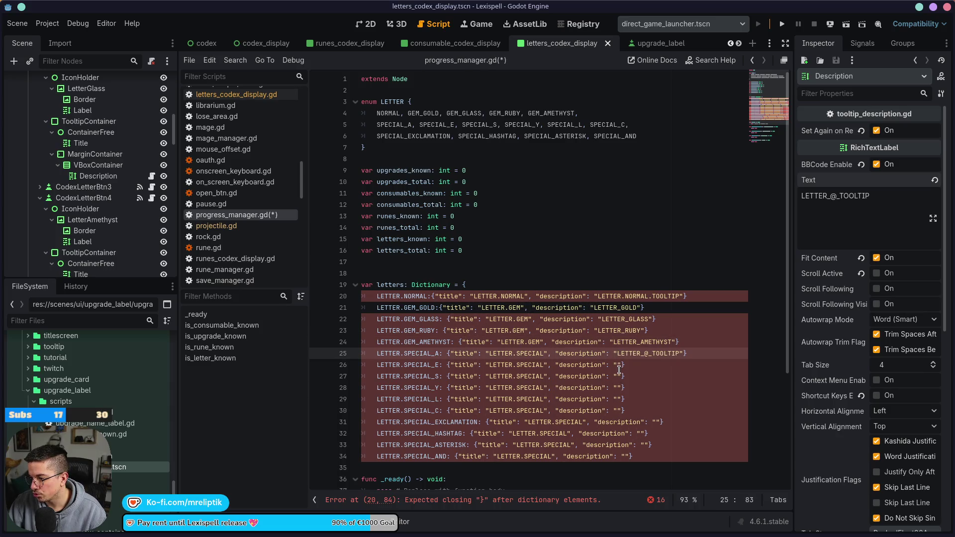
left_click(615, 365)
key("ctrl+v")
key("Left")
key("Left")
key("Left")
key("BackSpace")
type("E")
left_click(617, 381)
key("ctrl+v")
key("Left")
key("Left")
key("Left")
key("BackSpace")
type("$")
- Paste tooltip keys into lines 28–30 descriptions, adjusting the letter symbols, and save the script
left_click(616, 383)
key("ctrl+v")
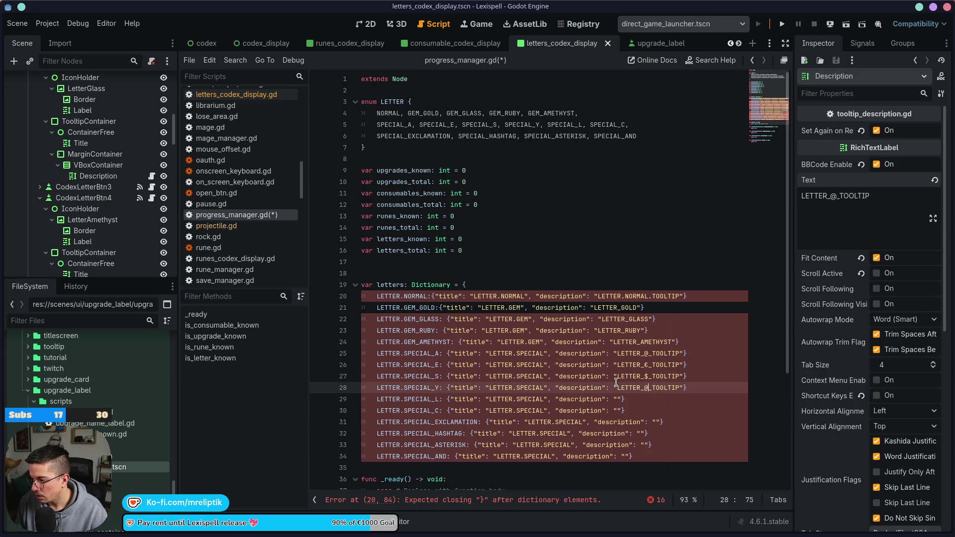
key("BackSpace")
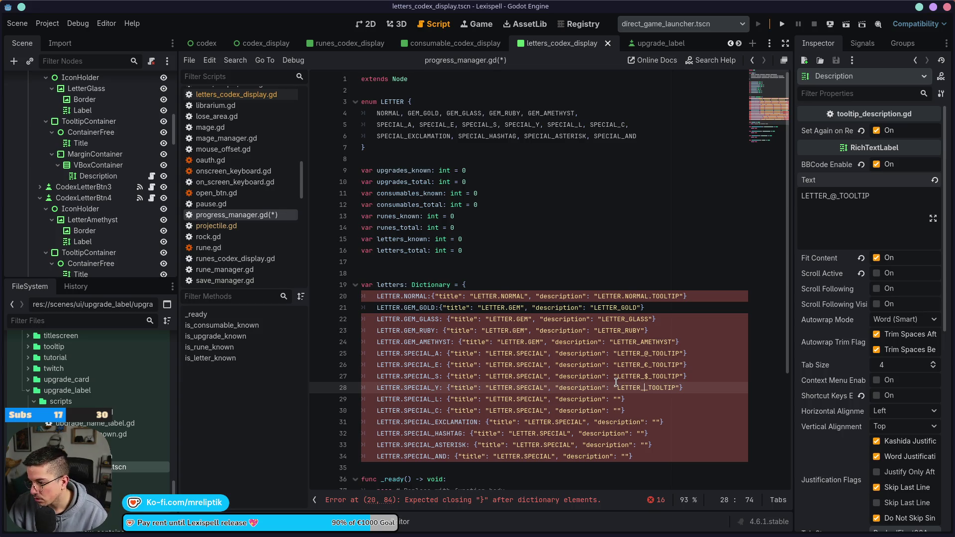
left_click(618, 399)
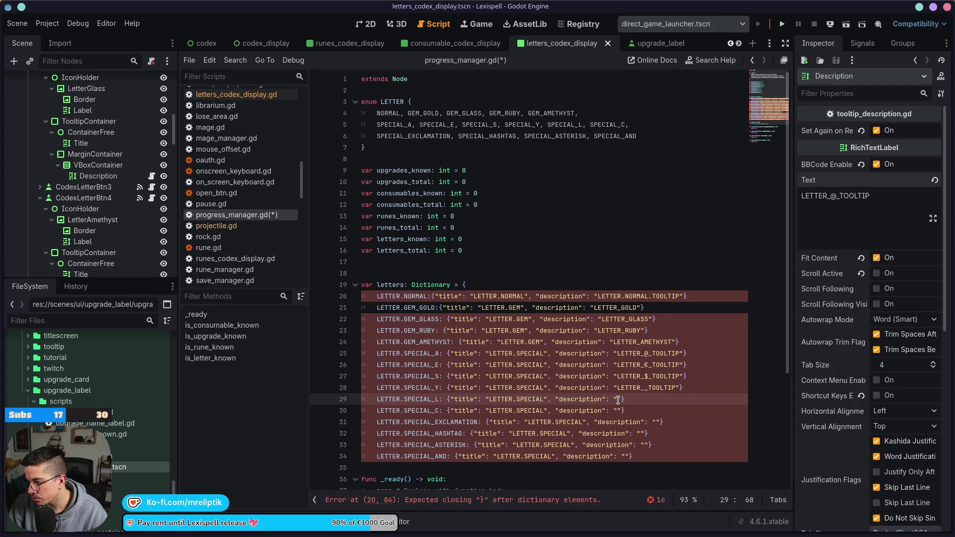
key("ctrl+v")
key("Left")
key("Left")
key("Left")
key("Delete")
type("E")
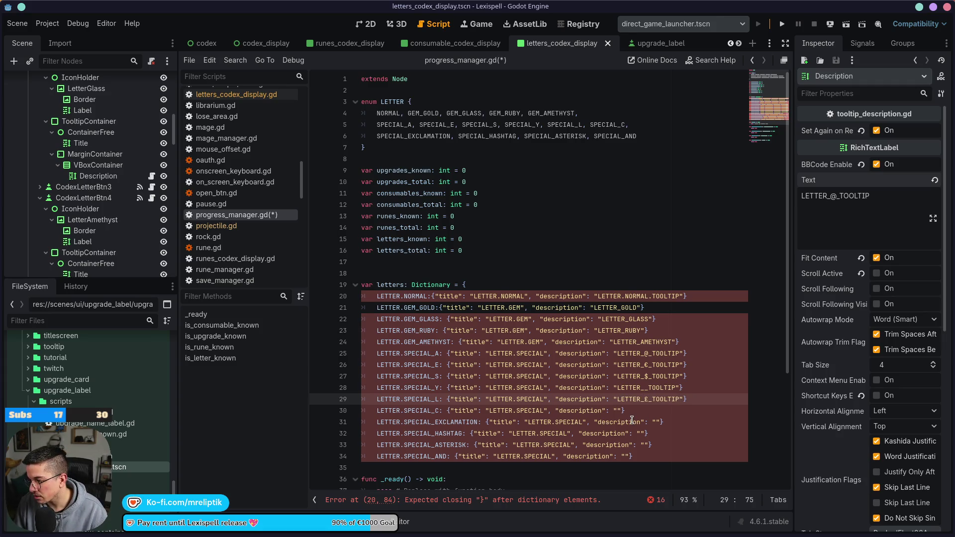
left_click(618, 411)
key("ctrl+v")
key("ctrl+s")
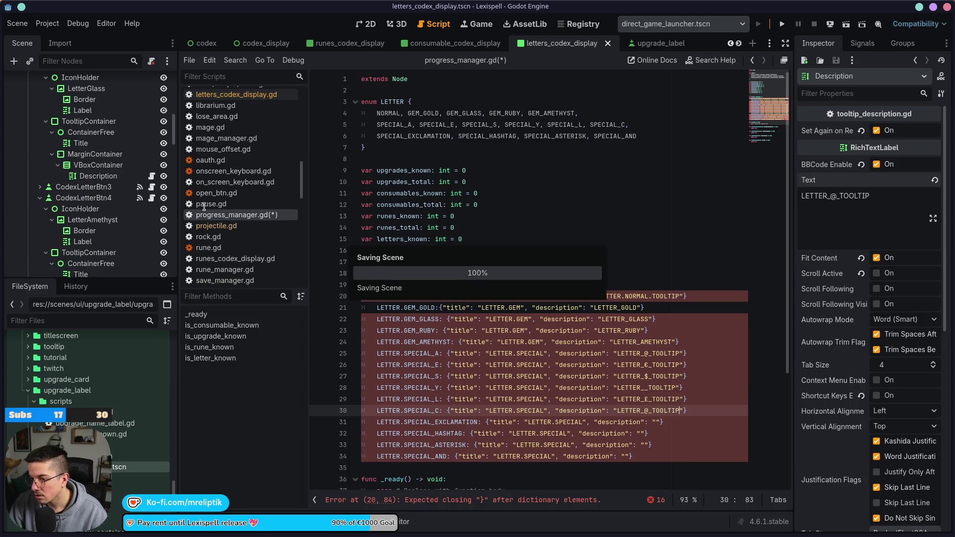
left_click(366, 24)
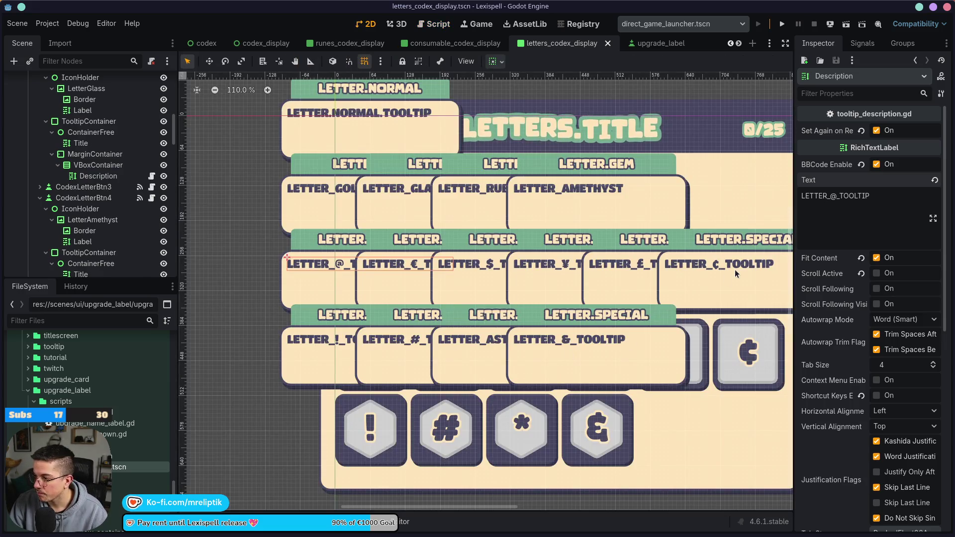
- Copy the ¢ tooltip key and set line 30's description to LETTER_¢_TOOLTIP, then save
left_click(721, 279)
left_click(882, 221)
key("ctrl+a")
key("ctrl+c")
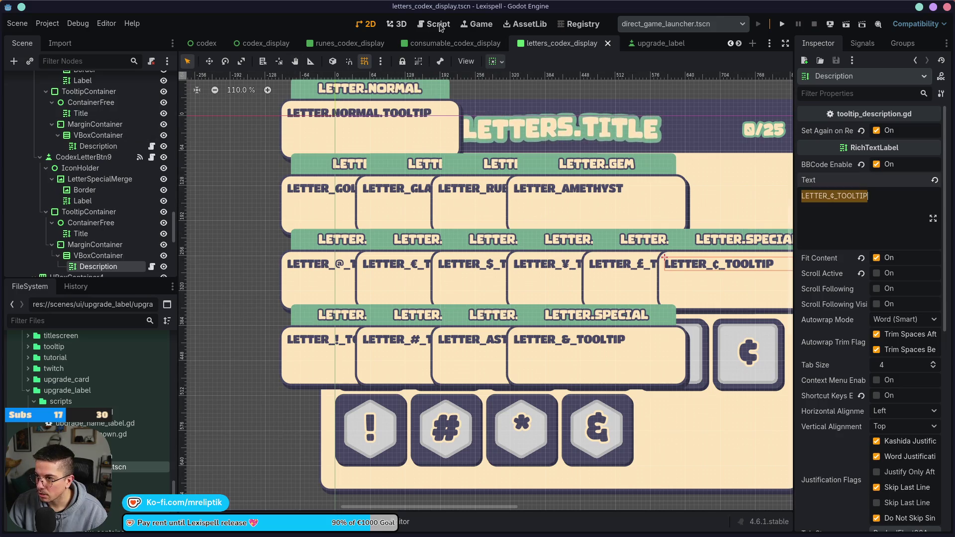
left_click(437, 24)
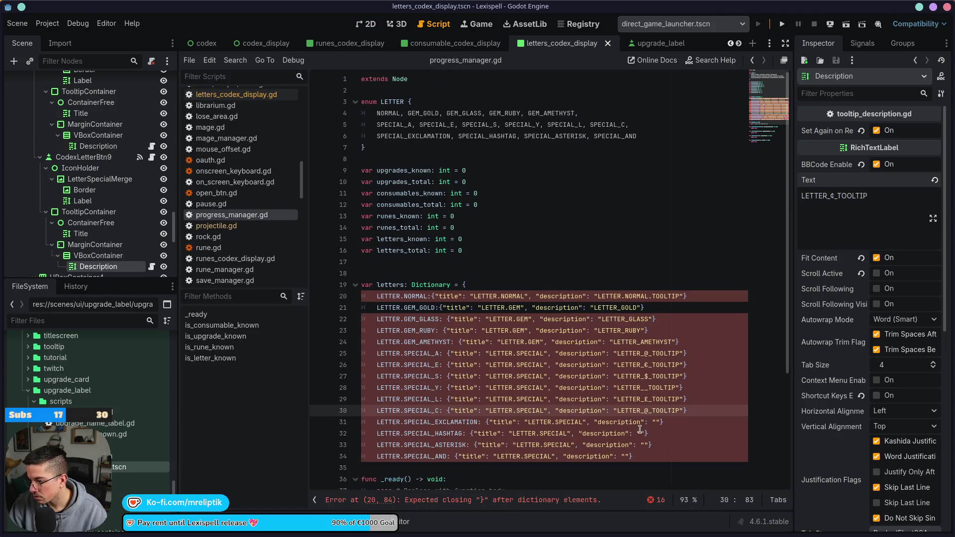
double_click(631, 411)
key("ctrl+v")
key("ctrl+z")
key("ctrl+shift+Right")
key("ctrl+shift+Right")
key("ctrl+v")
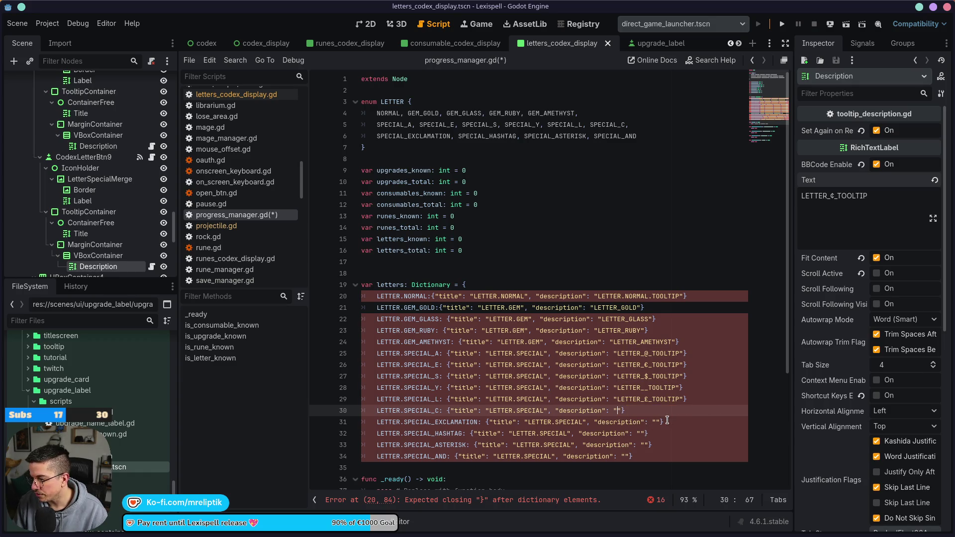
key("ctrl+s")
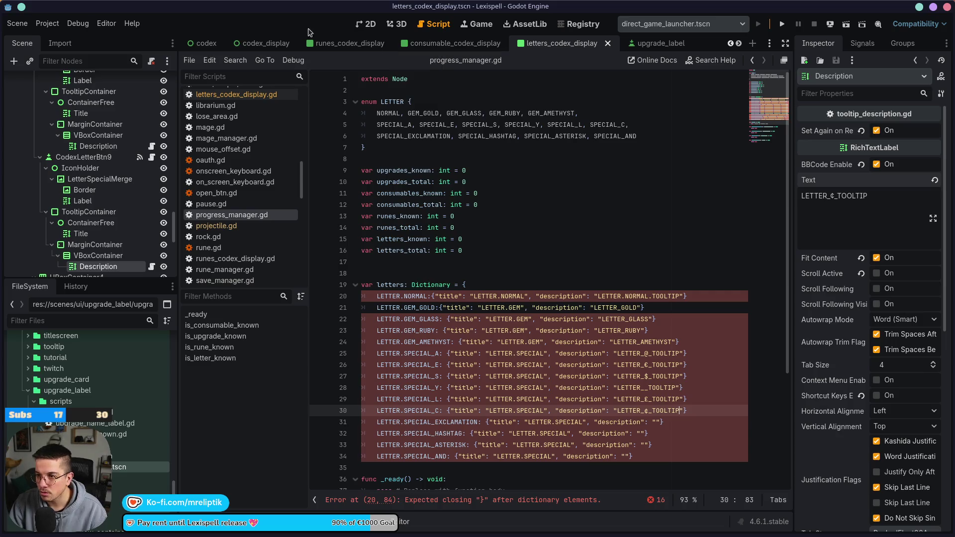
- Copy the ¥ tooltip key from the codex and paste LETTER_¥_TOOLTIP into line 28's description
left_click(367, 24)
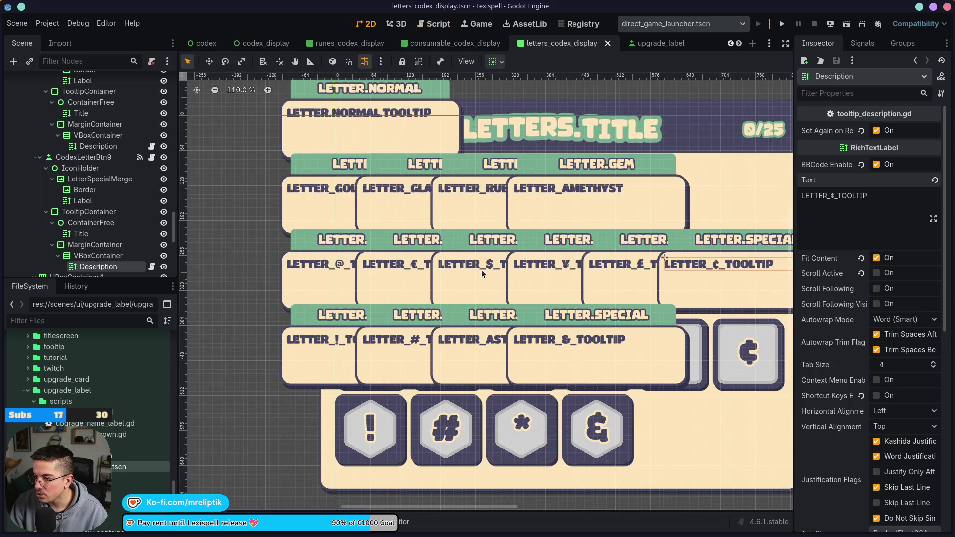
left_click(548, 271)
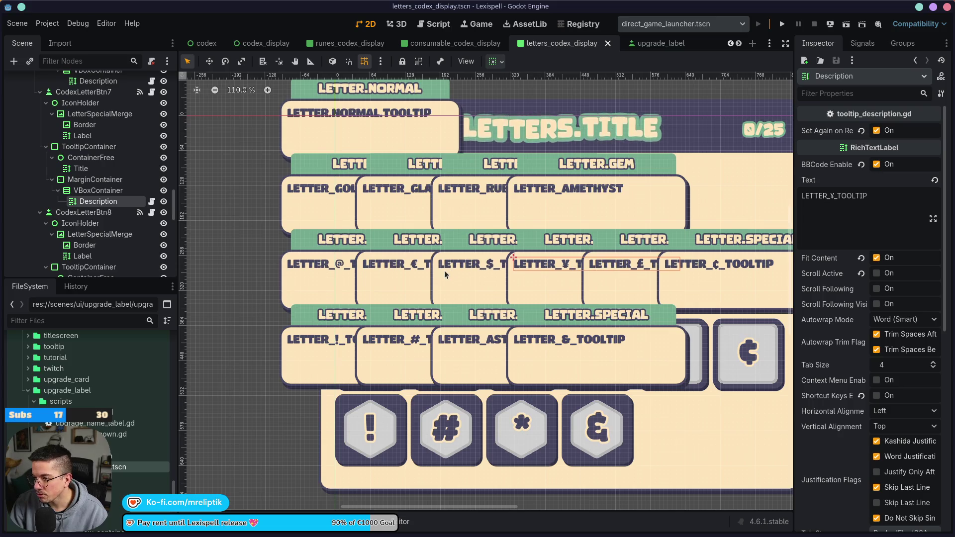
triple_click(834, 196)
key("ctrl+c")
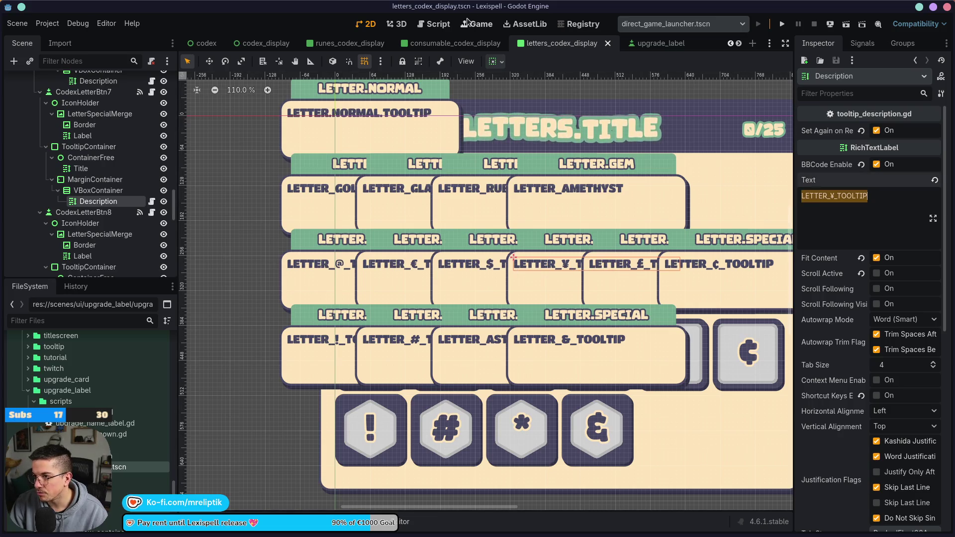
key("ctrl+F4")
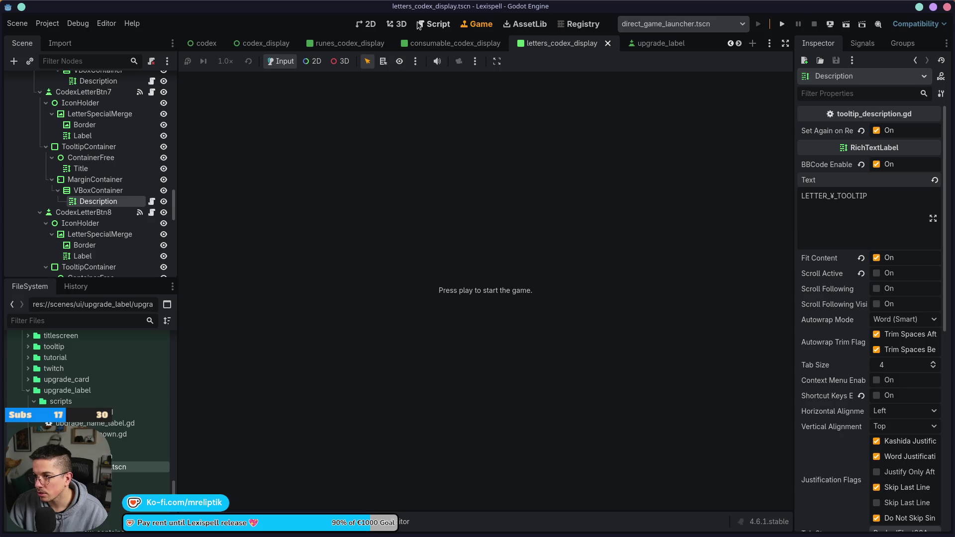
left_click(434, 24)
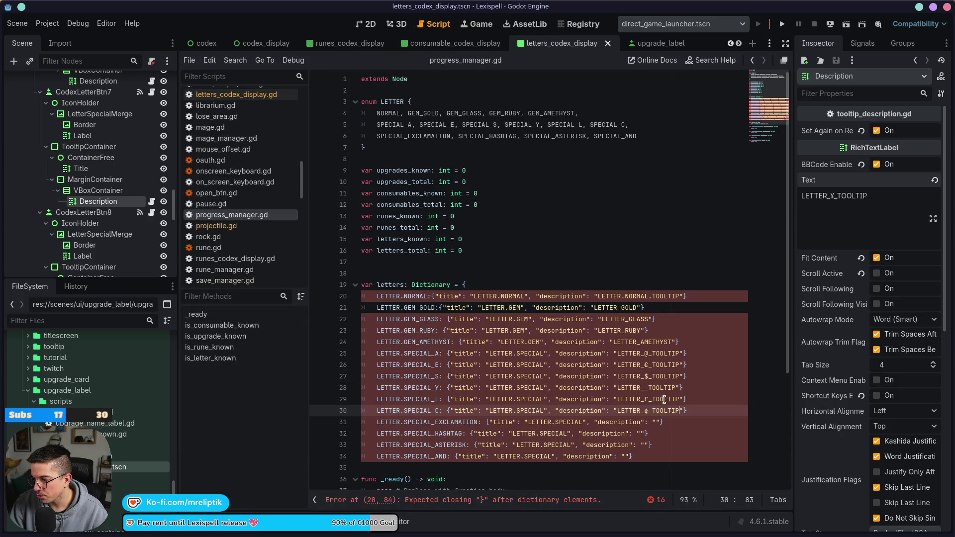
double_click(654, 387)
key("ctrl+v")
key("ctrl+s")
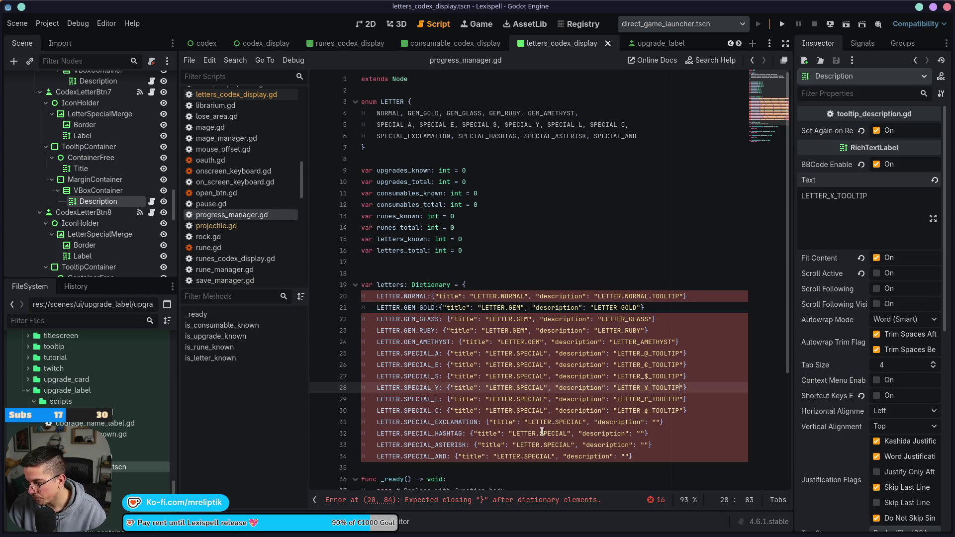
- Fill the line 31 and 32 descriptions with LETTER_!_TOOLTIP and LETTER_#_TOOLTIP
left_click(658, 422)
key("ctrl+v")
left_click(690, 421)
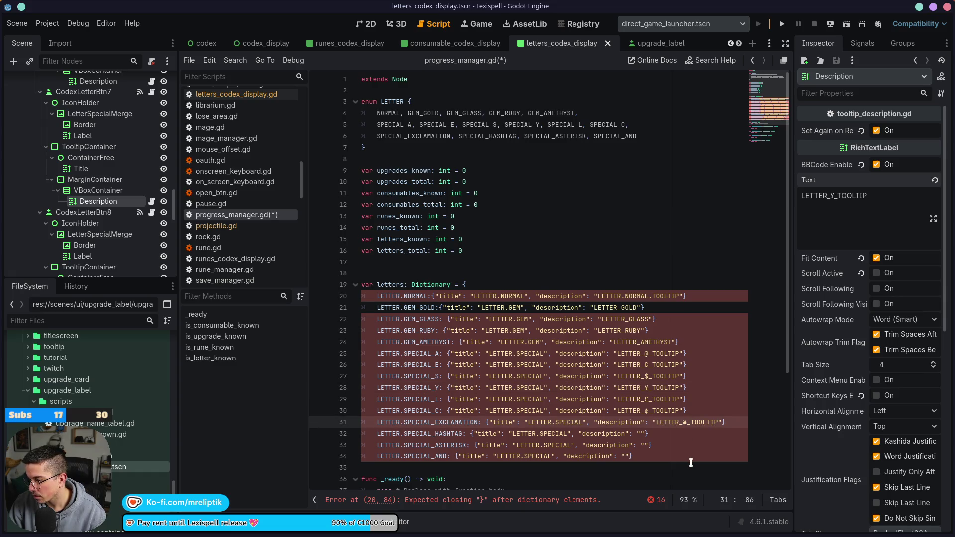
key("Left")
key("BackSpace")
type("!")
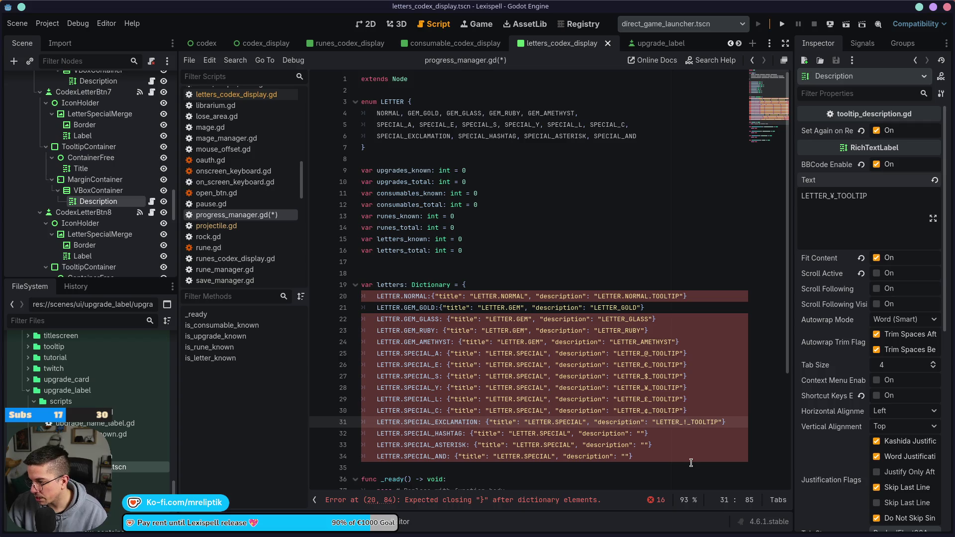
left_click(643, 434)
key("ctrl+v")
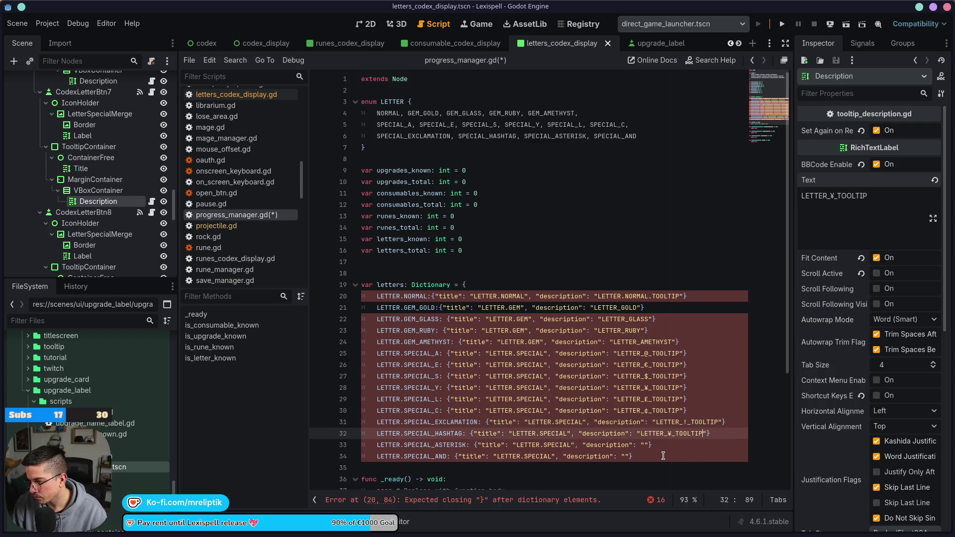
key("BackSpace")
type("#")
- Fill the line 33 and 34 descriptions with LETTER_*_TOOLTIP and LETTER_&_TOOLTIP, then save
key("Down")
key("Left")
key("Left")
key("ctrl+v")
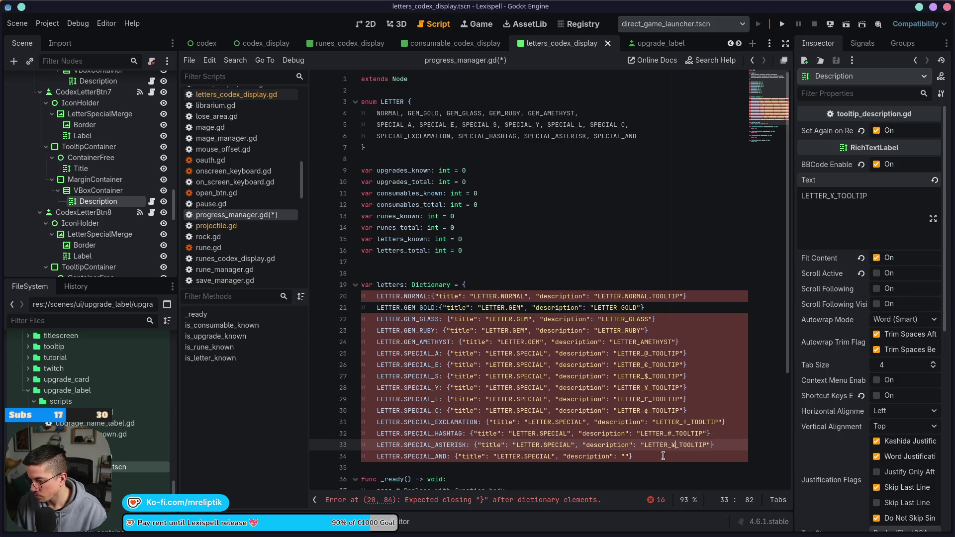
key("Down")
key("Left")
key("Left")
key("ctrl+v")
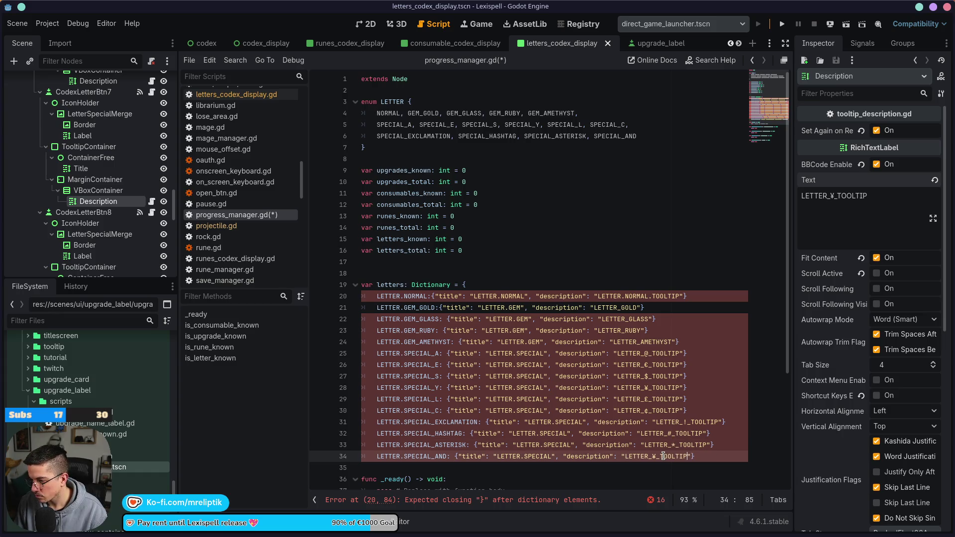
key("Left")
key("Left")
key("Left")
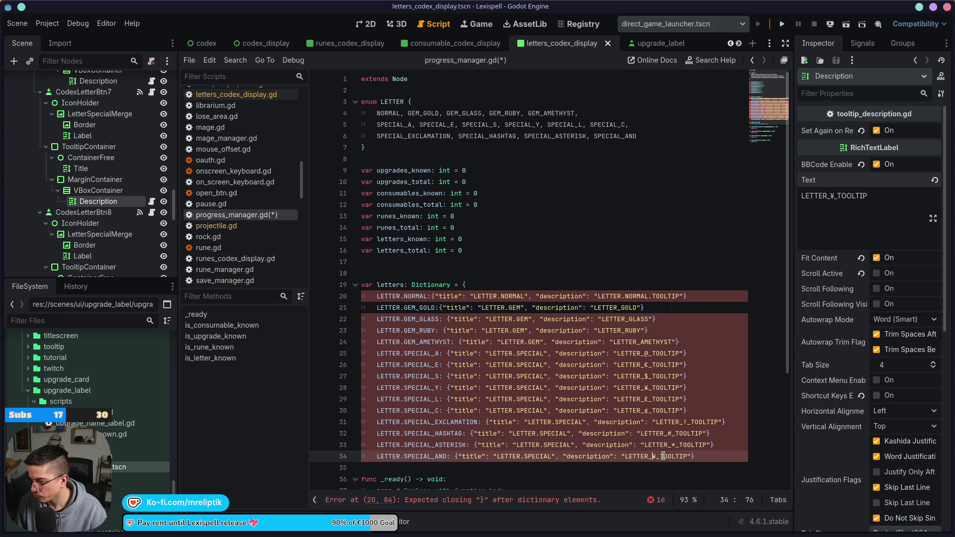
key("BackSpace")
type("&")
key("ctrl+s")
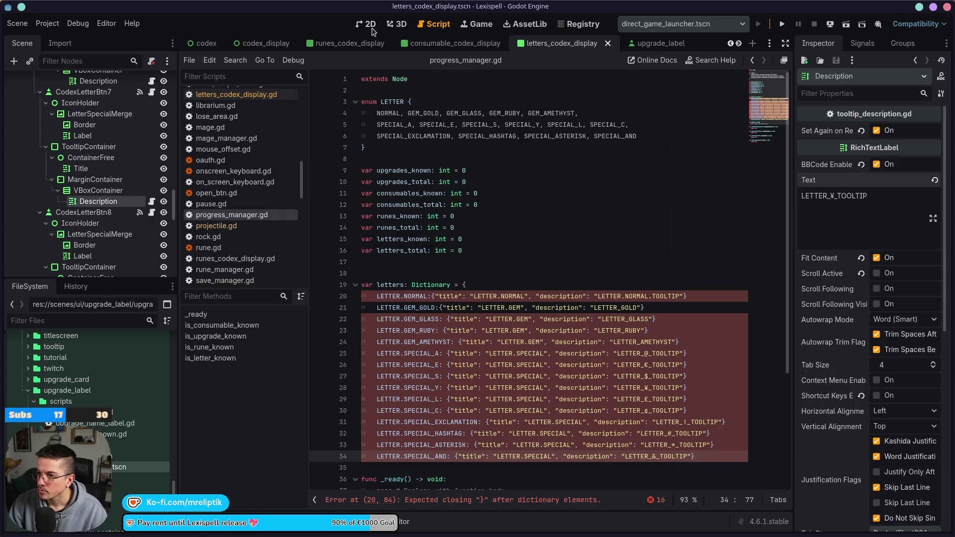
- Compare against the codex layout and undo the accidental edit on line 27
left_click(367, 24)
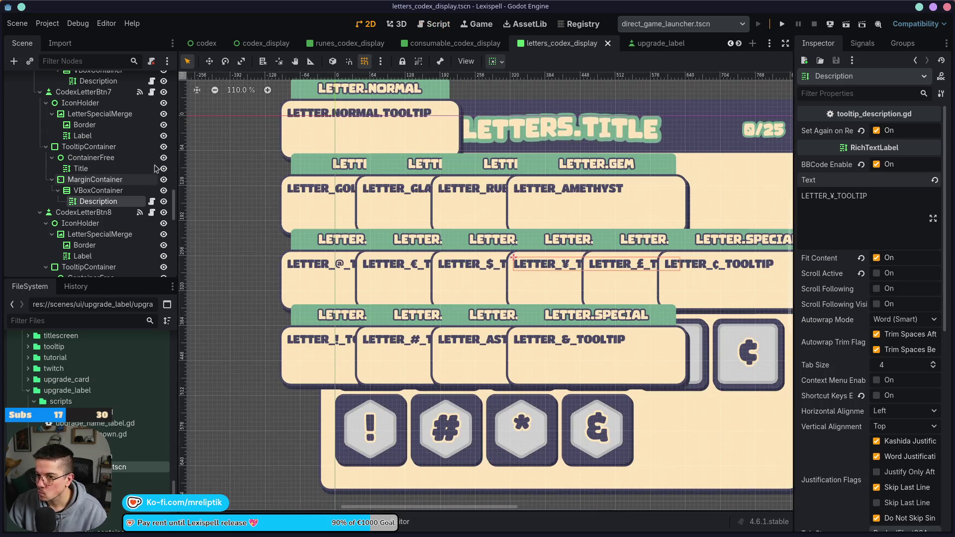
left_click(434, 24)
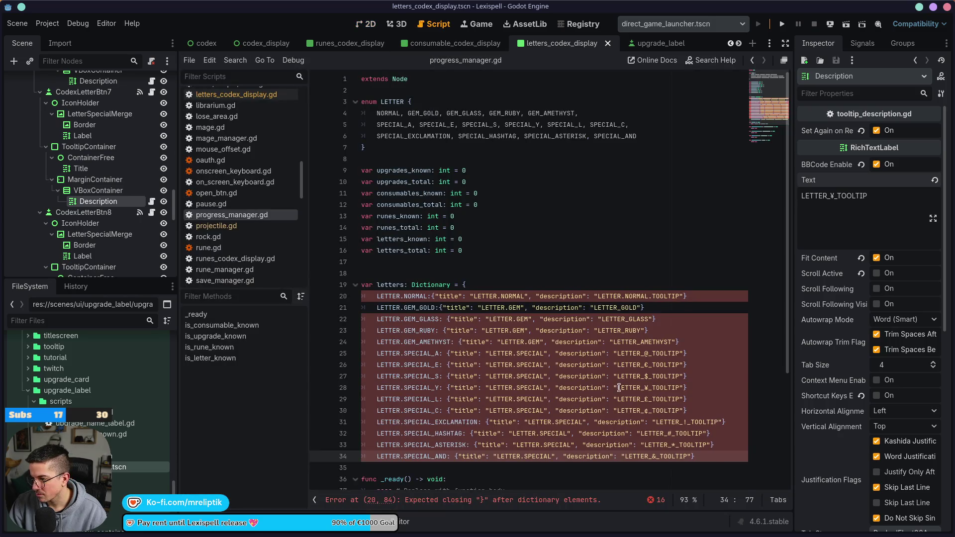
key("Up")
key("Up")
key("Up")
key("ctrl+z")
- Append a comma to every dictionary entry on lines 20 to 34 using multiple carets, and save
left_click(709, 297)
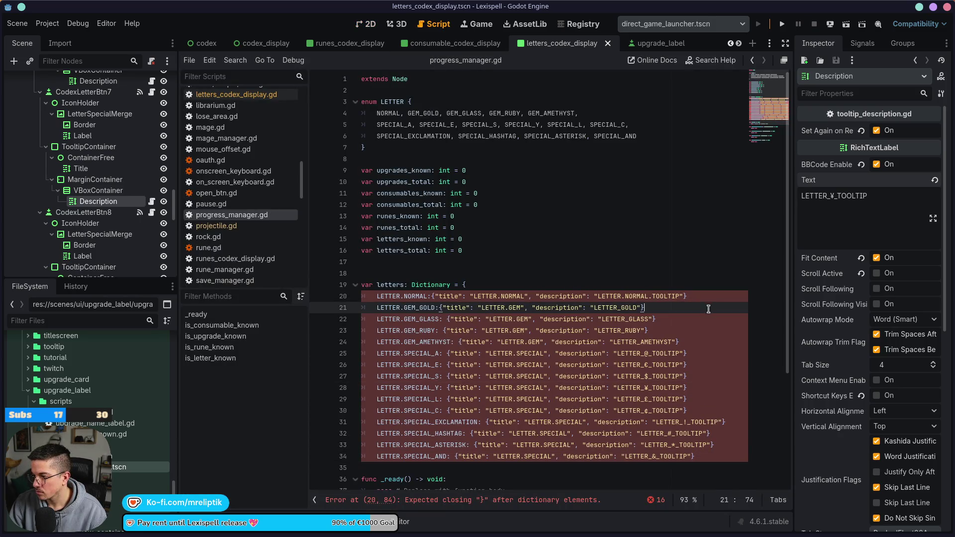
left_click(676, 307, "alt")
left_click(682, 318, "alt")
left_click(692, 330, "alt")
left_click(702, 342, "alt")
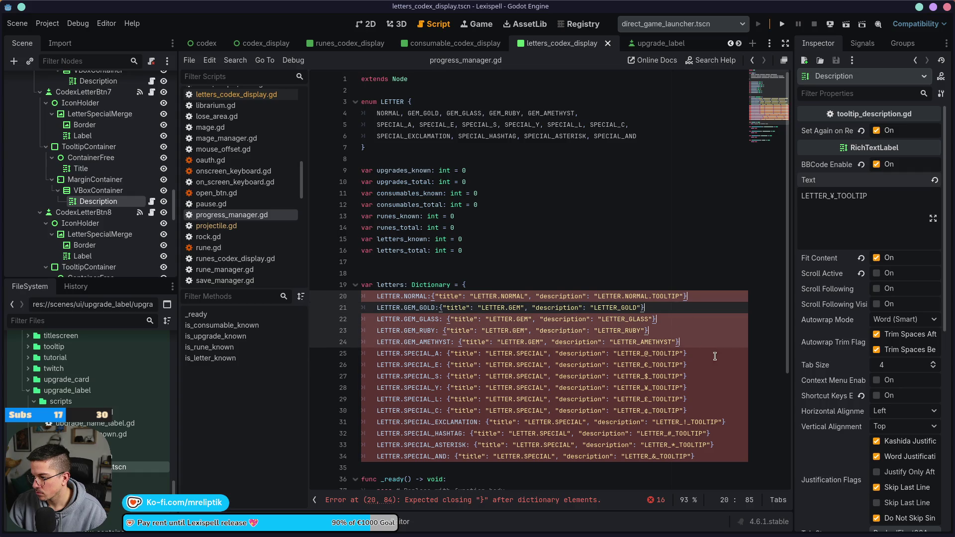
left_click(706, 353, "alt")
left_click(708, 364, "alt")
left_click(711, 371, "alt")
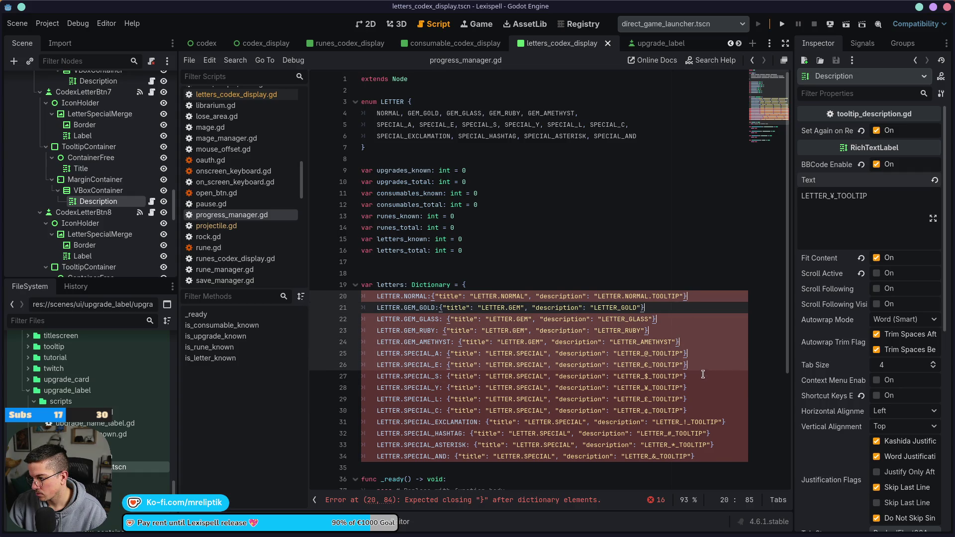
left_click(705, 387, "alt")
left_click(705, 387, "alt")
left_click(704, 410, "alt")
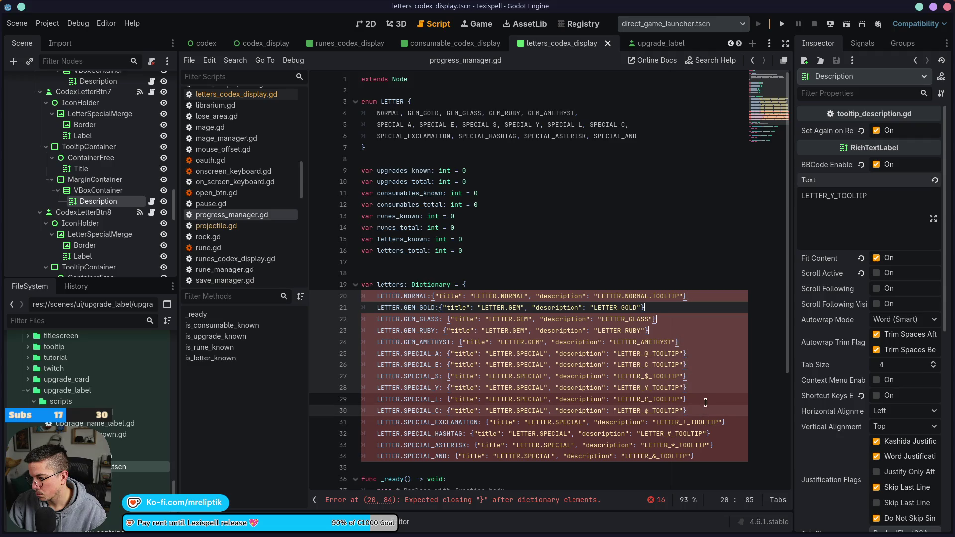
left_click(706, 399, "alt")
left_click(735, 422, "alt")
left_click(711, 433, "alt")
left_click(715, 444, "alt")
left_click(717, 457, "alt")
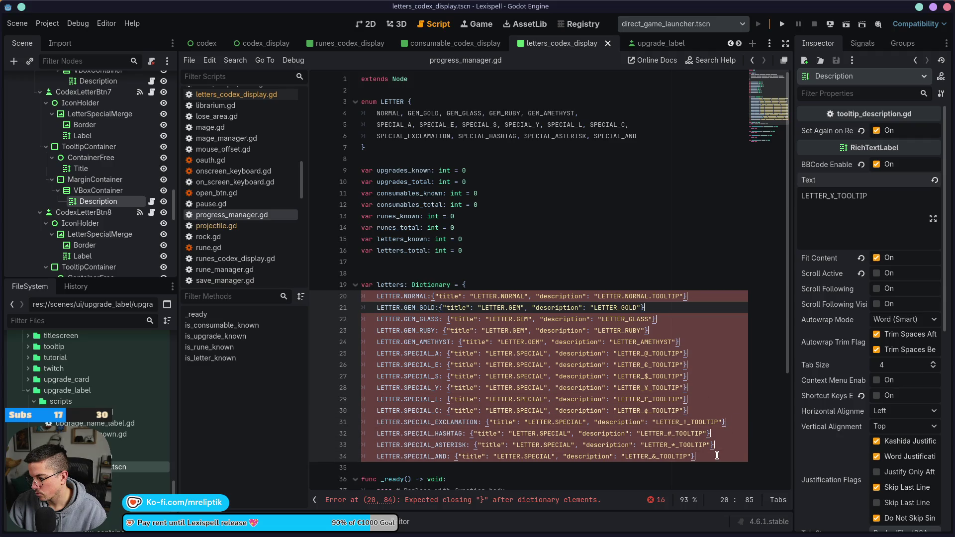
type(",")
key("ctrl+s")
left_click(711, 249)
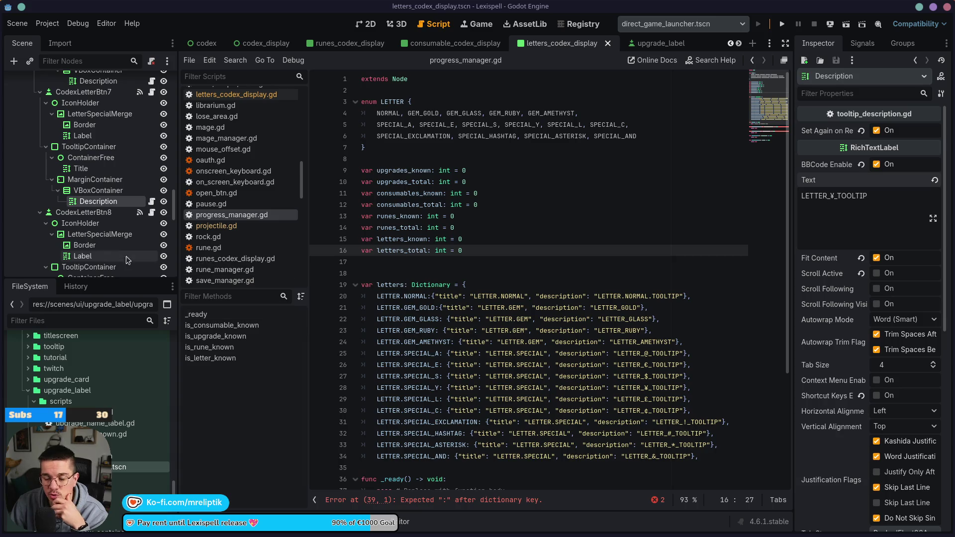
- Add a closing brace on a new line after the last letters entry, save, and return to the 2D codex view
left_click(517, 356)
scroll(518, 356, "down", 2)
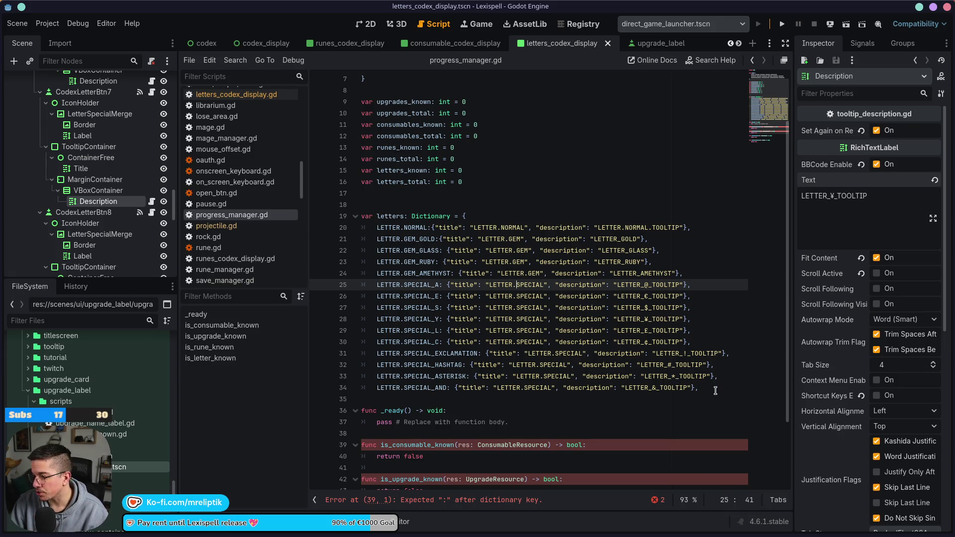
left_click(716, 390)
key("Return")
key("Return")
type("}")
key("ctrl+s")
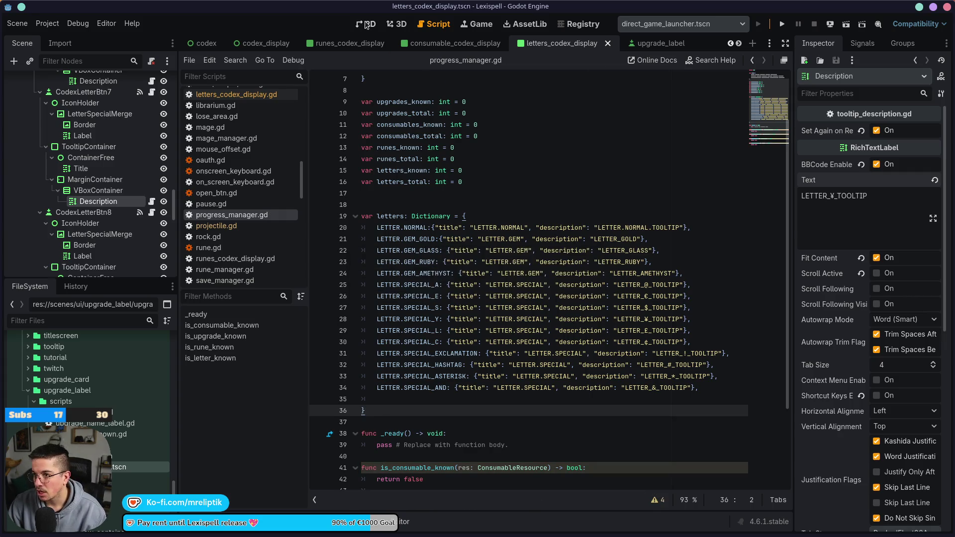
left_click(369, 23)
scroll(458, 159, "down", 3)
scroll(501, 352, "down", 3)
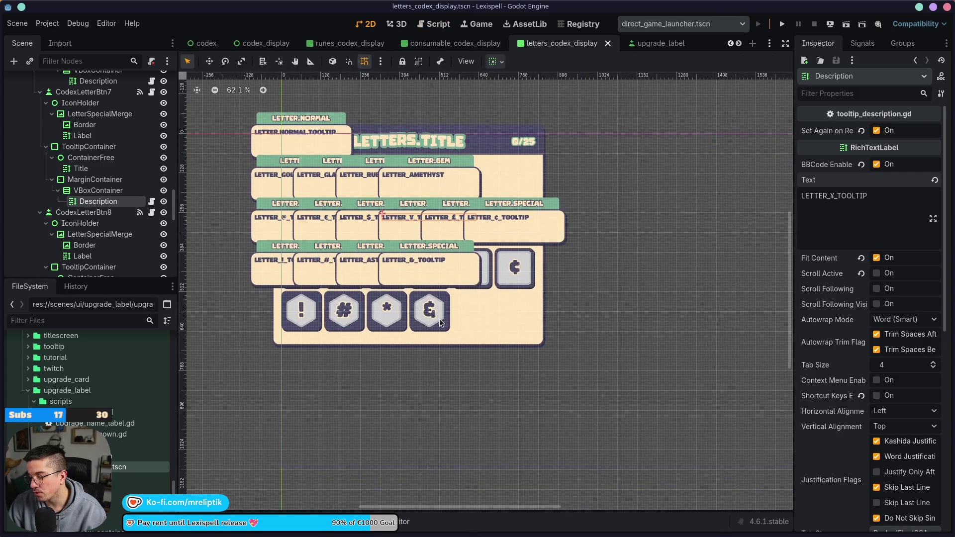
- Inspect the # and ! icon labels and the tooltip's Title and Description nodes in the scene
scroll(416, 327, "left", 2)
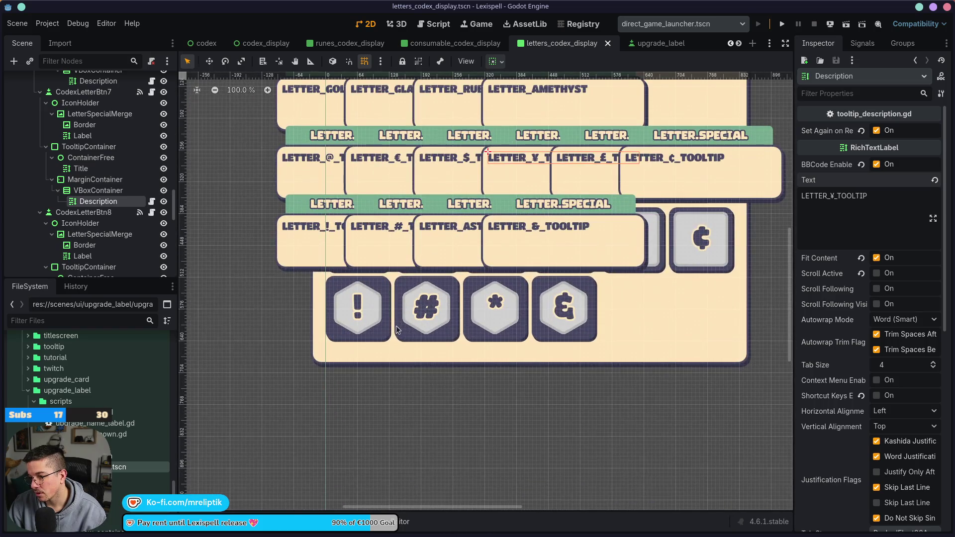
left_click(433, 313)
left_click_drag(504, 255, 422, 374)
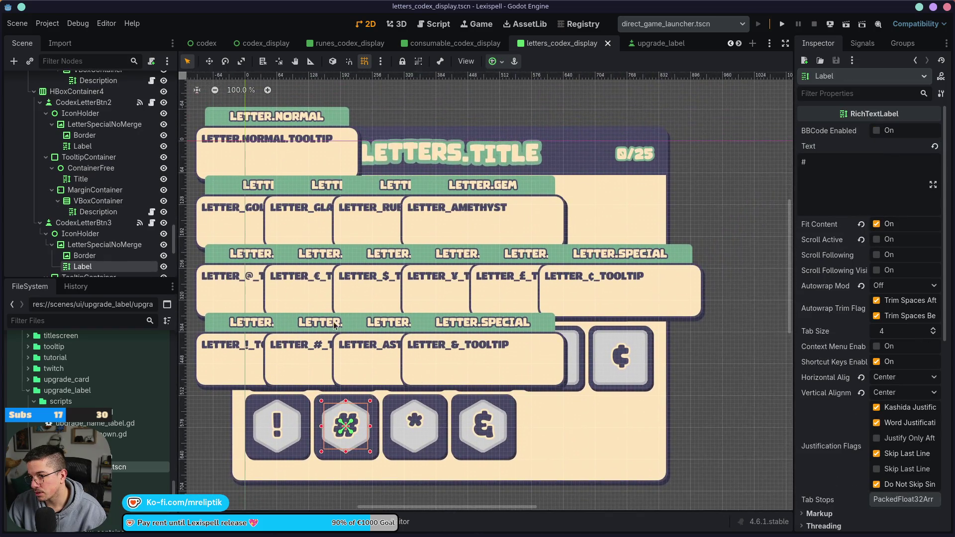
left_click_drag(333, 321, 421, 305)
left_click(84, 146)
left_click(85, 136)
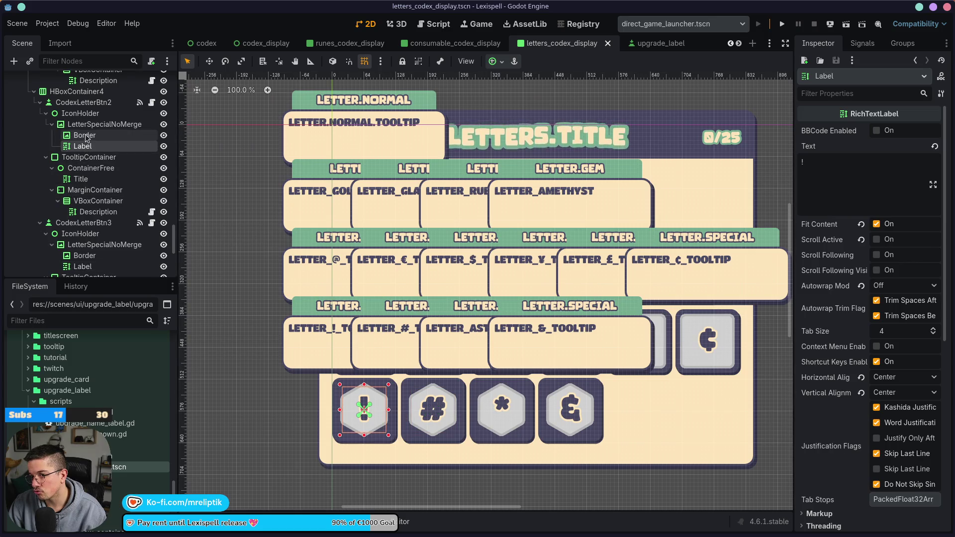
scroll(92, 154, "down", 5)
left_click(93, 157)
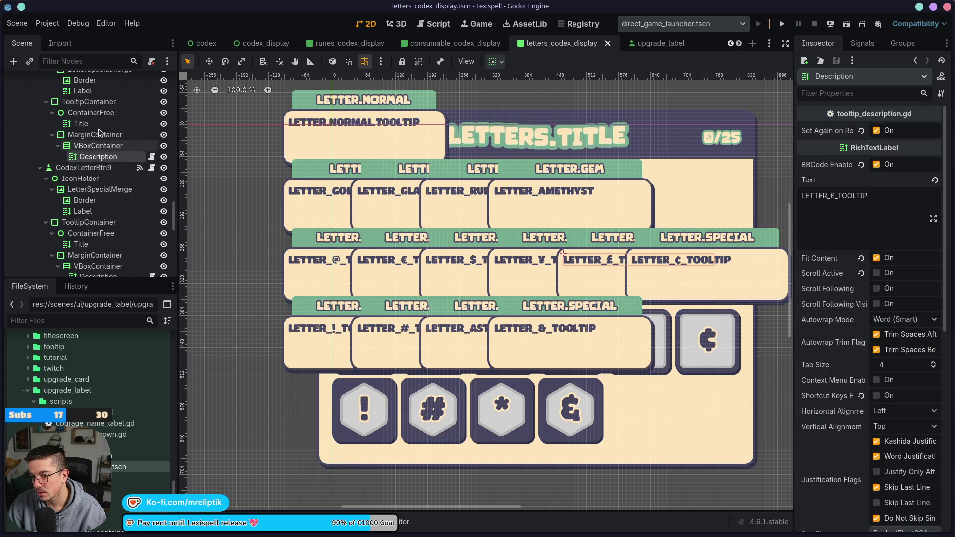
left_click(81, 124)
scroll(393, 295, "down", 3)
scroll(393, 295, "down", 2)
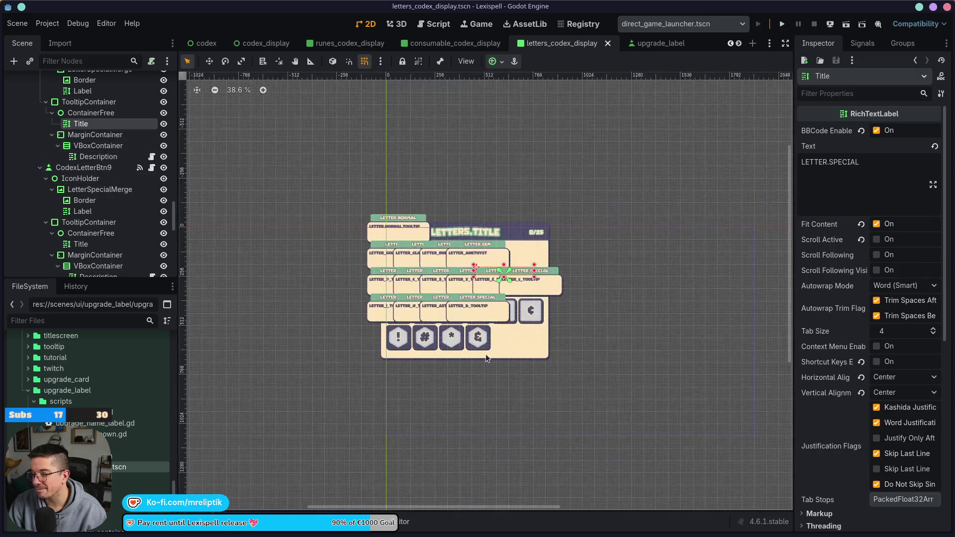
- Save the letters codex scene, clear and hide the debugger errors, and open letters_codex_display.gd
key("ctrl+s")
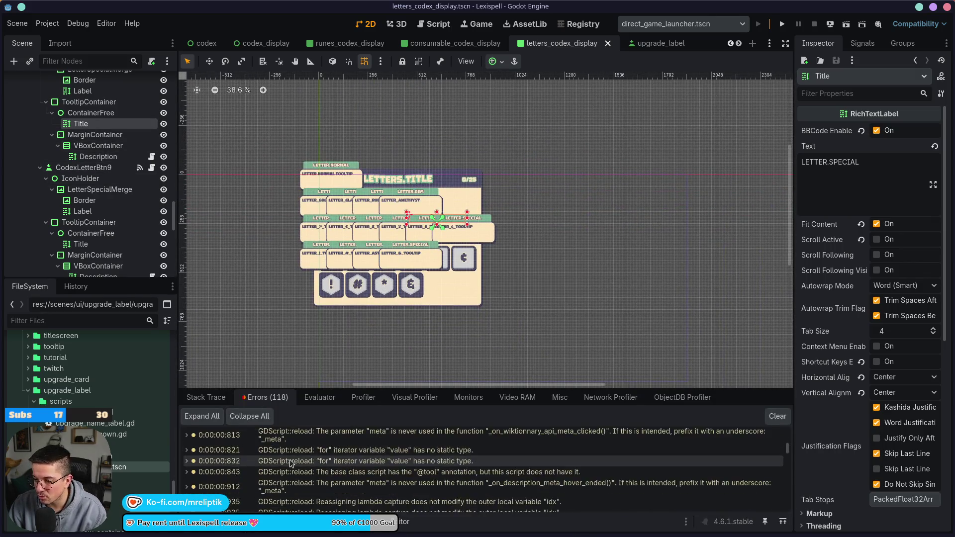
left_click(778, 417)
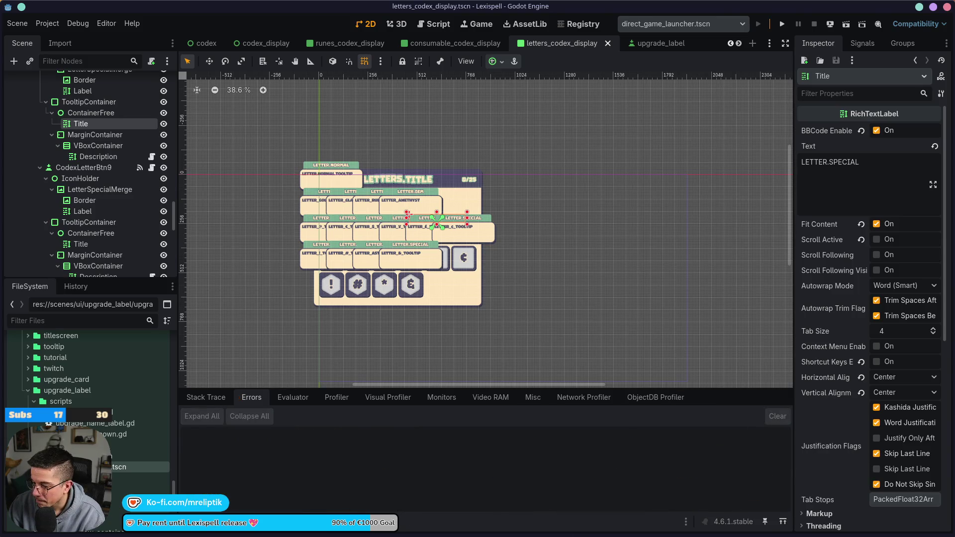
key("ctrl+j")
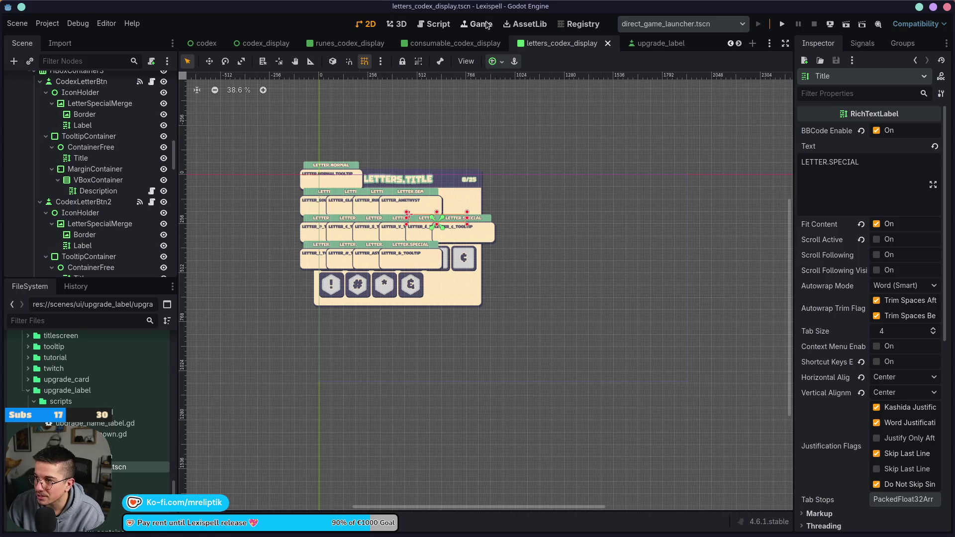
scroll(161, 94, "up", 5)
scroll(162, 95, "up", 5)
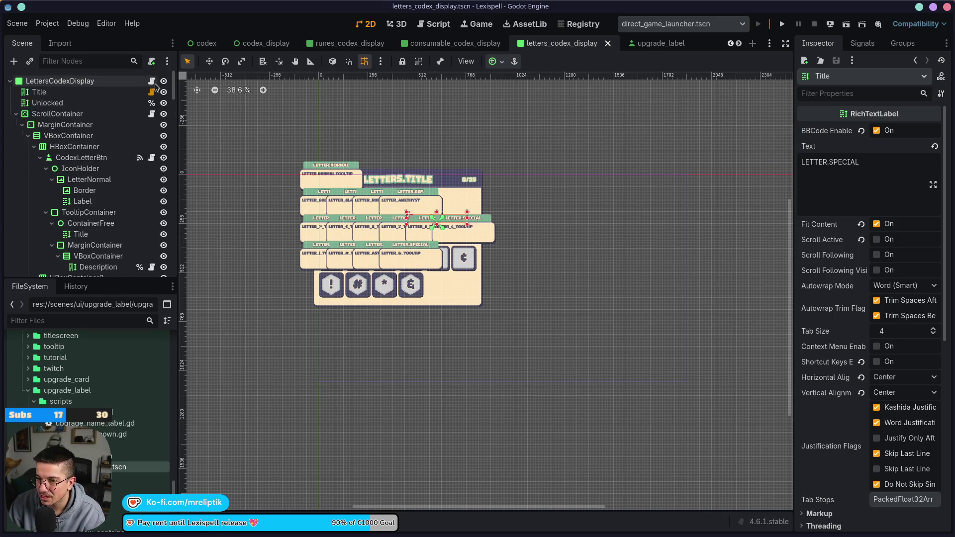
left_click(151, 80)
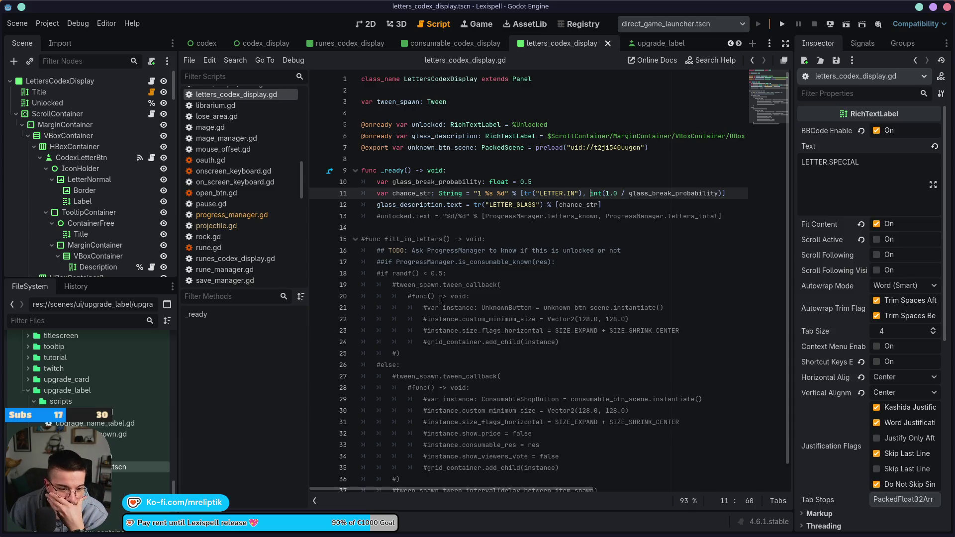
mouse_move(360, 533)
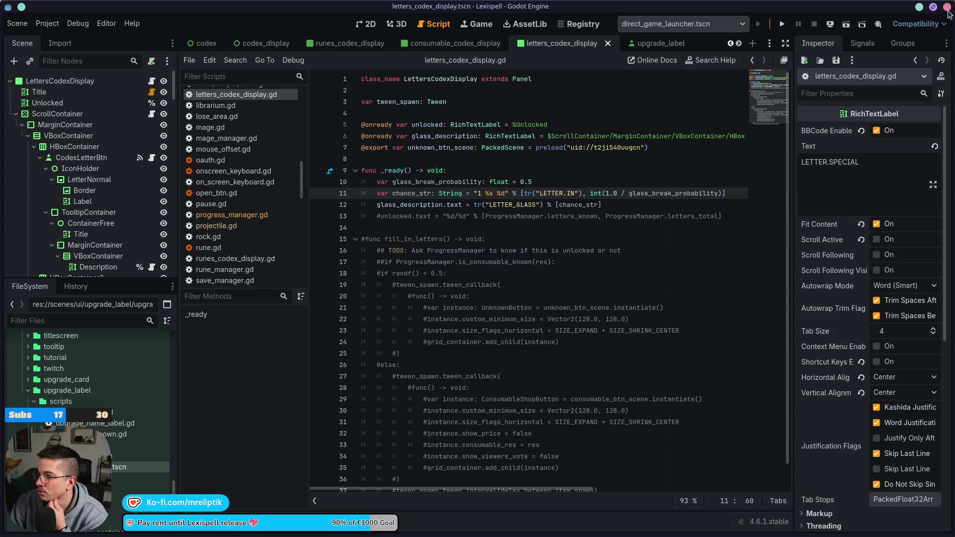
- In Visual Studio Code, select all changed files and commit them with the message 'progress manager'
mouse_move(72, 534)
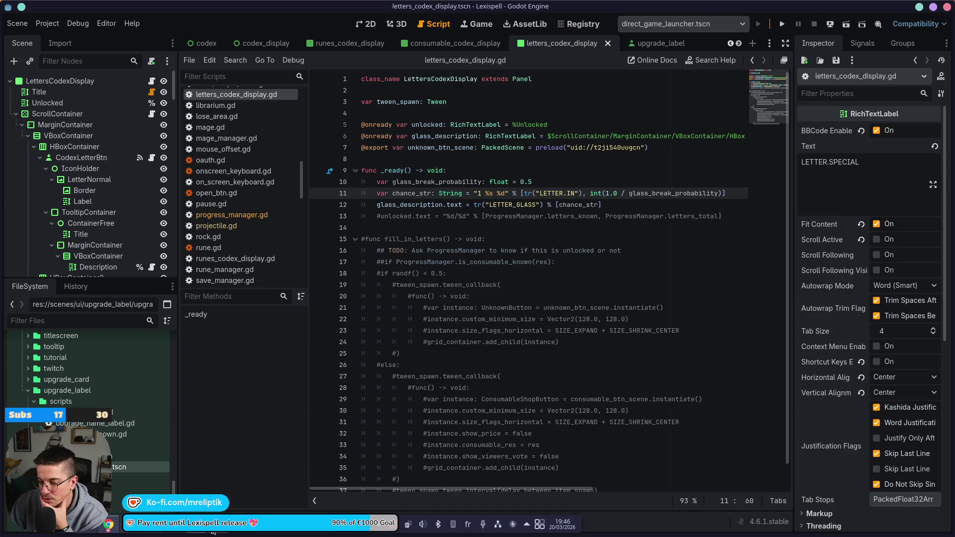
left_click(170, 532)
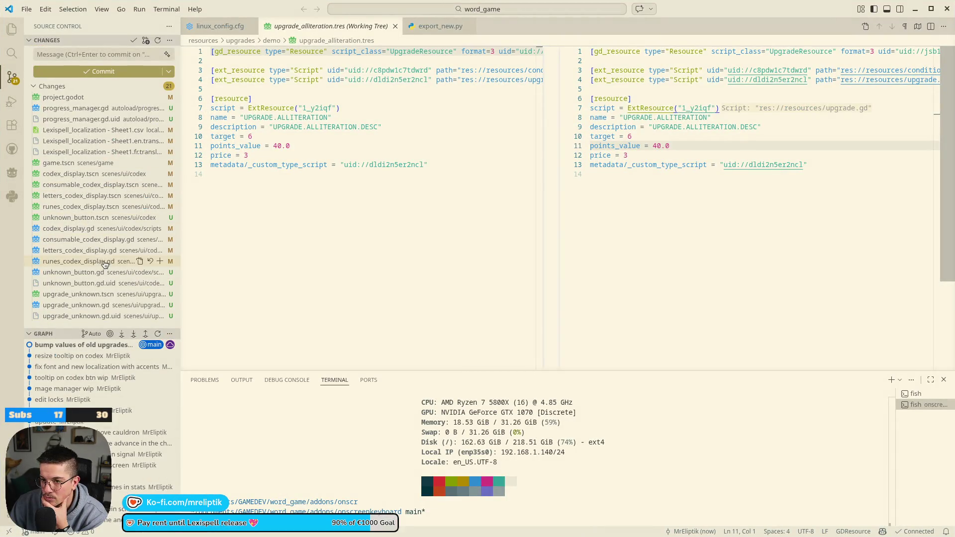
left_click(75, 97)
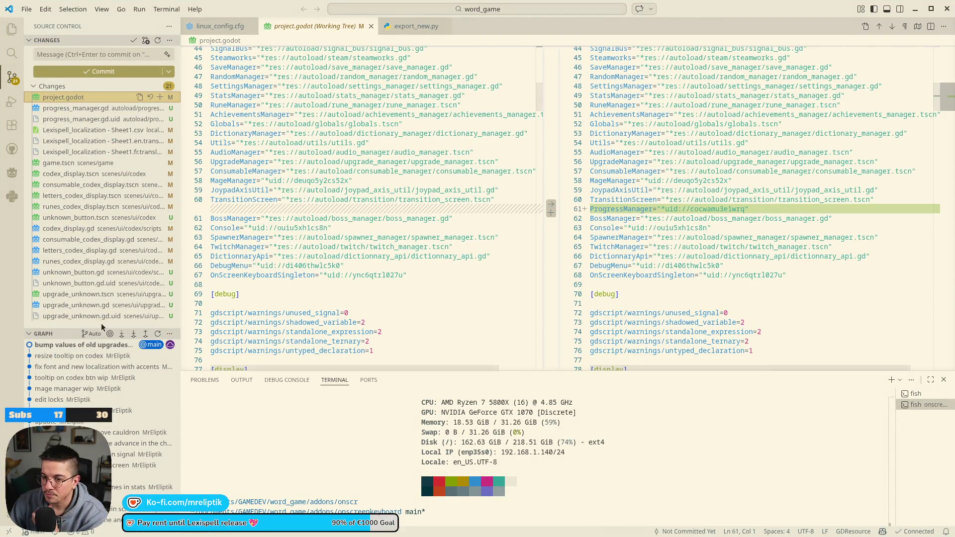
left_click(79, 316, "shift")
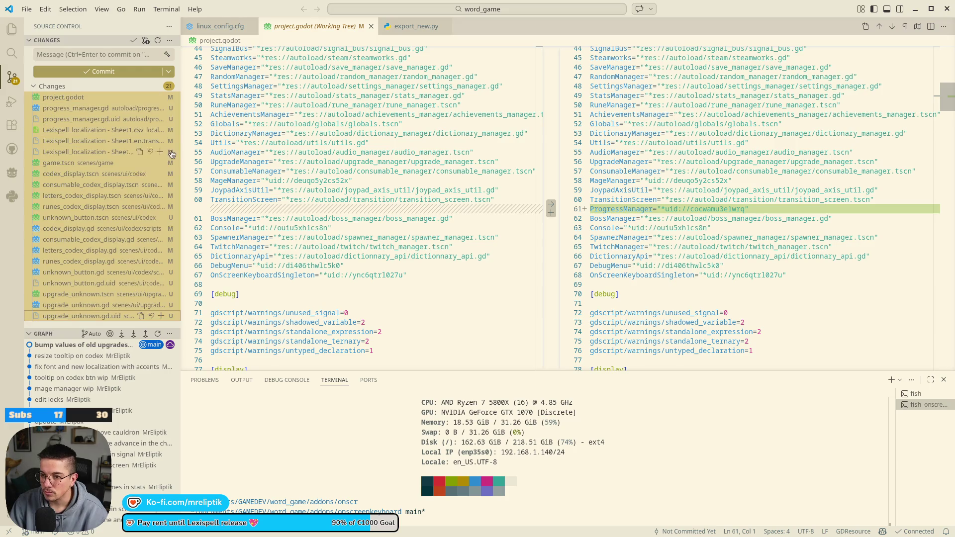
left_click(82, 55)
type("progress")
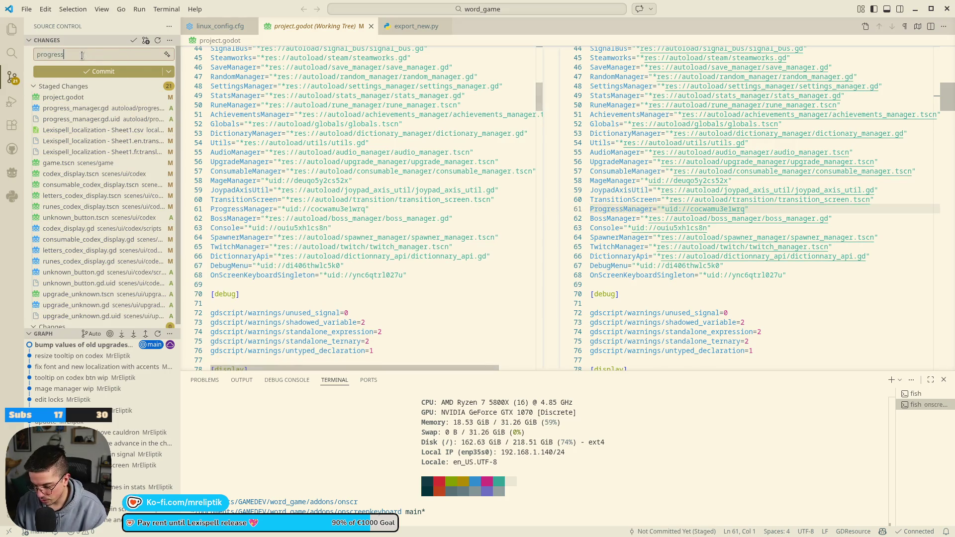
type(" manager")
key("ctrl+Return")
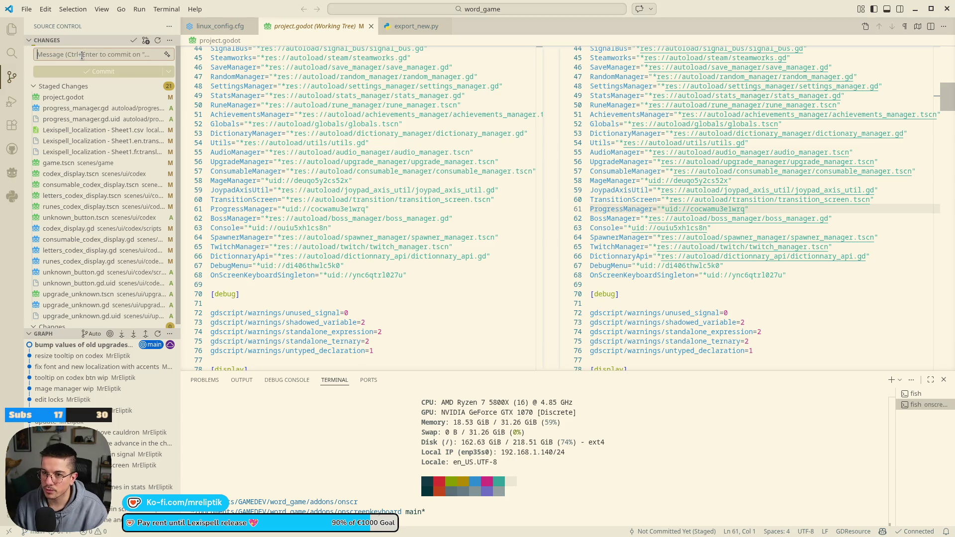
- Sync the new commit to the remote and close Visual Studio Code
left_click(99, 73)
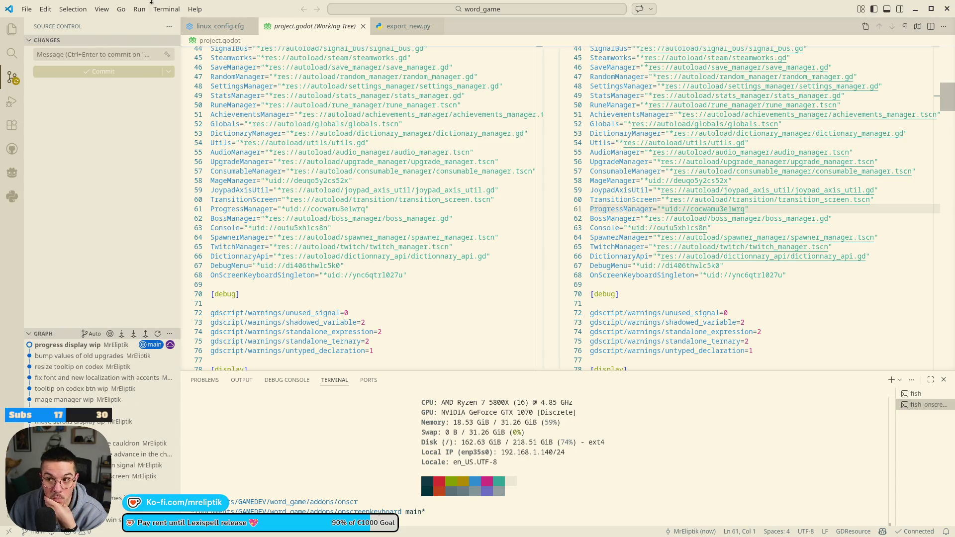
left_click(947, 8)
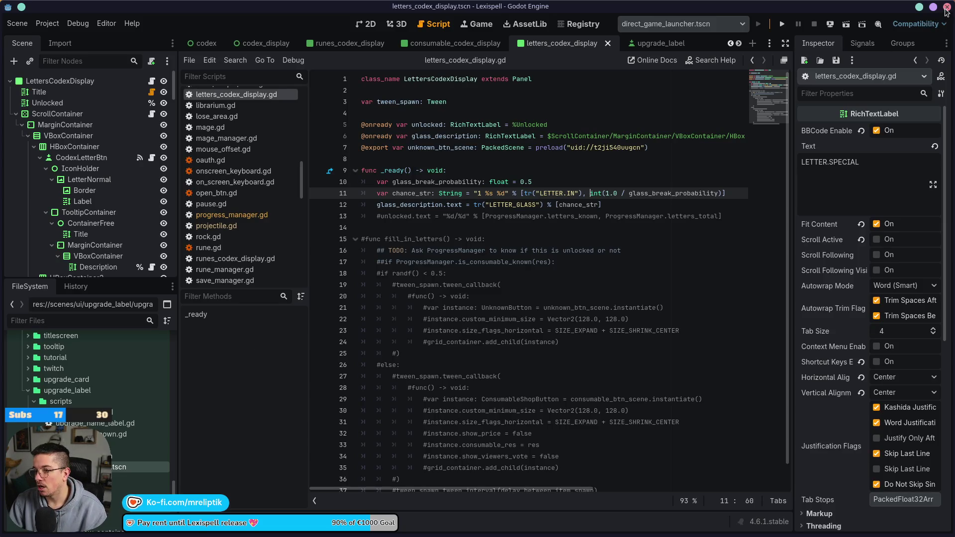
key("super")
- Start 4x4 in a Furniture Store Playtest from the Steam library and drag its window lower on screen
type("kwal")
key("Return")
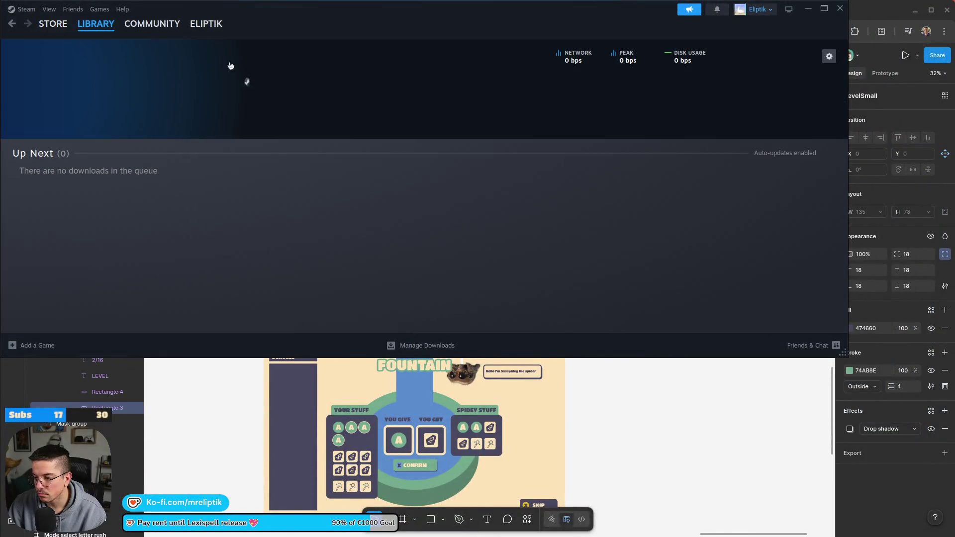
mouse_move(96, 23)
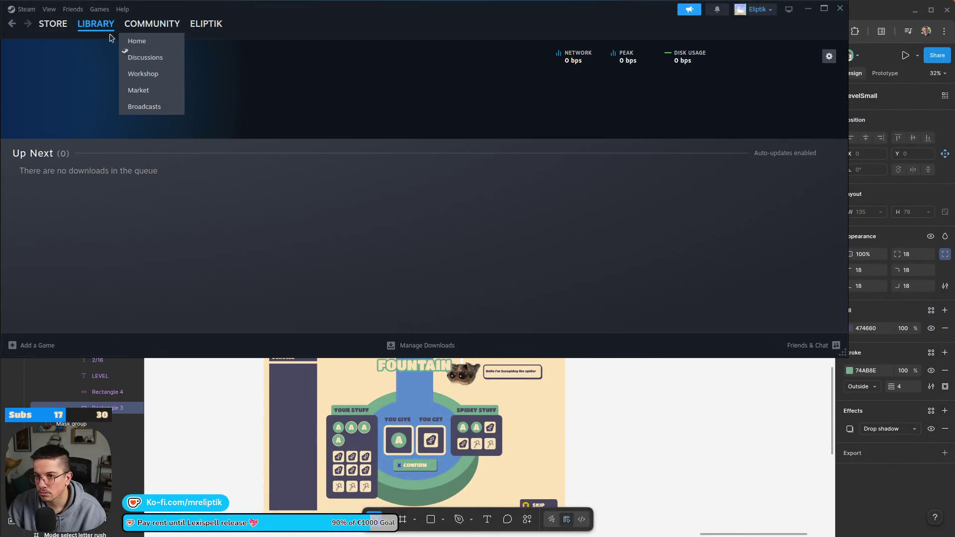
left_click(139, 39)
left_click(74, 218)
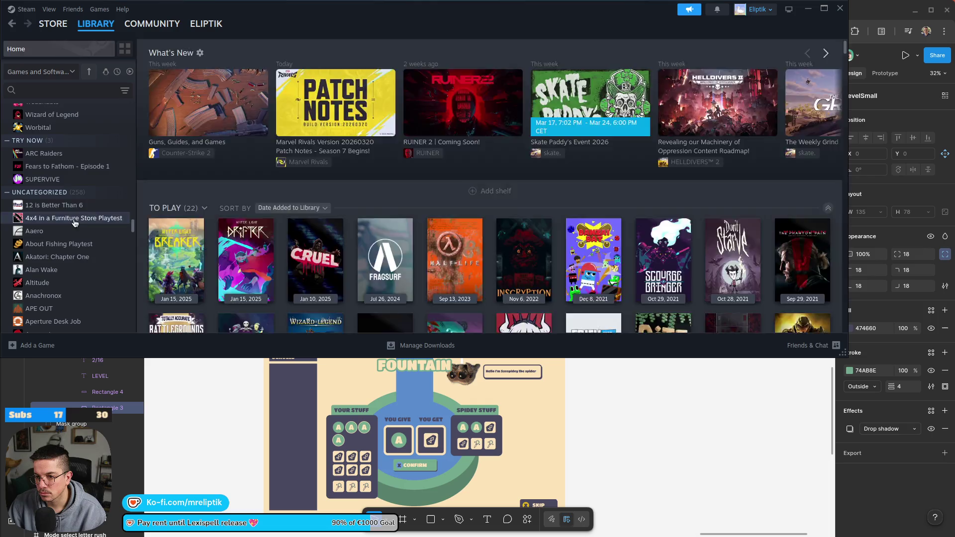
left_click(179, 215)
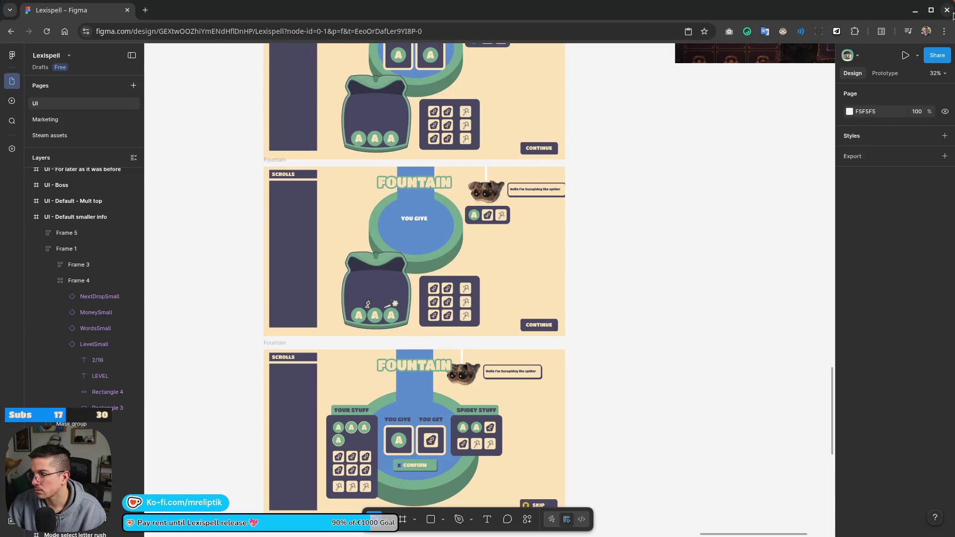
left_click(947, 10)
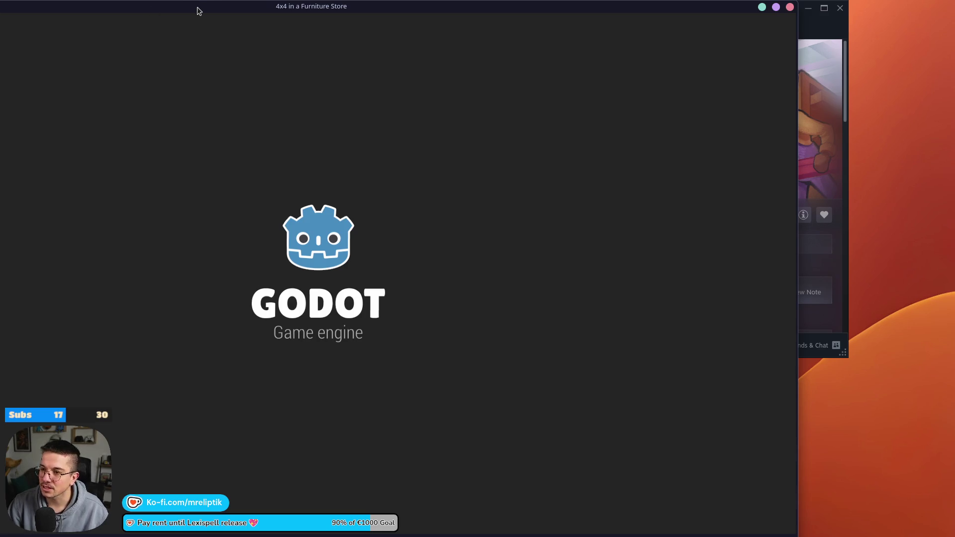
left_click_drag(197, 7, 292, 196)
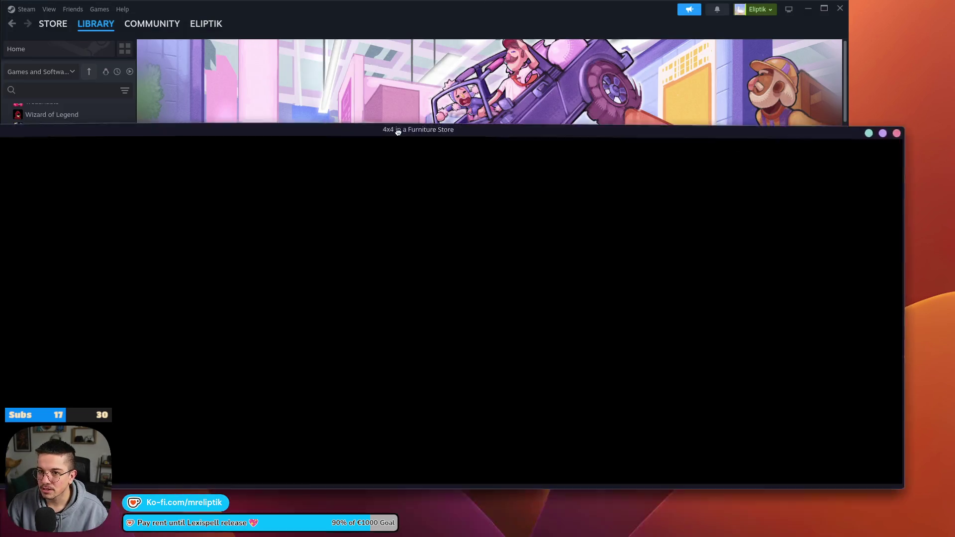
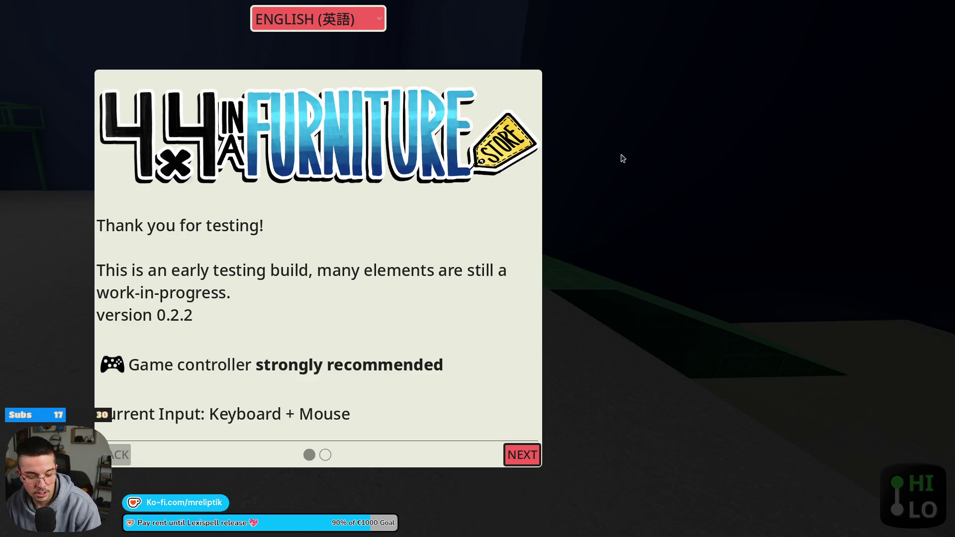
- Dismiss the testing-build notice and the Welcome to KAGU page to start driving
key("Return")
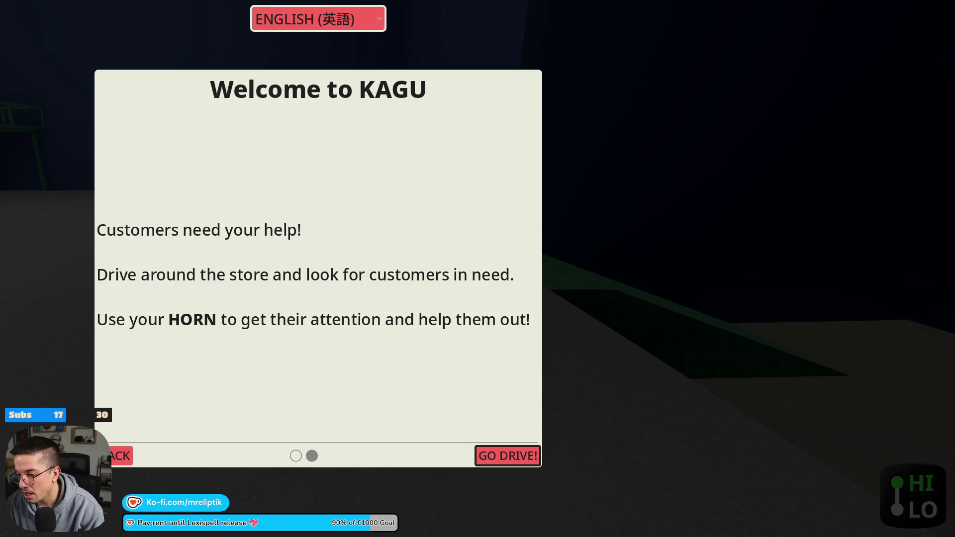
key("Return")
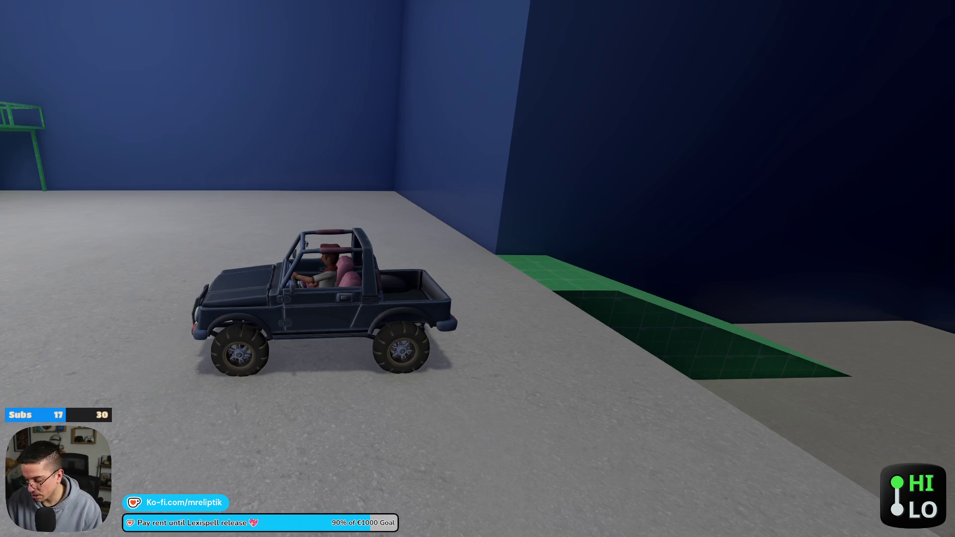
- In the dashboard's General Settings, set Window Mode to Windowed without applying it
key("Tab")
key("Return")
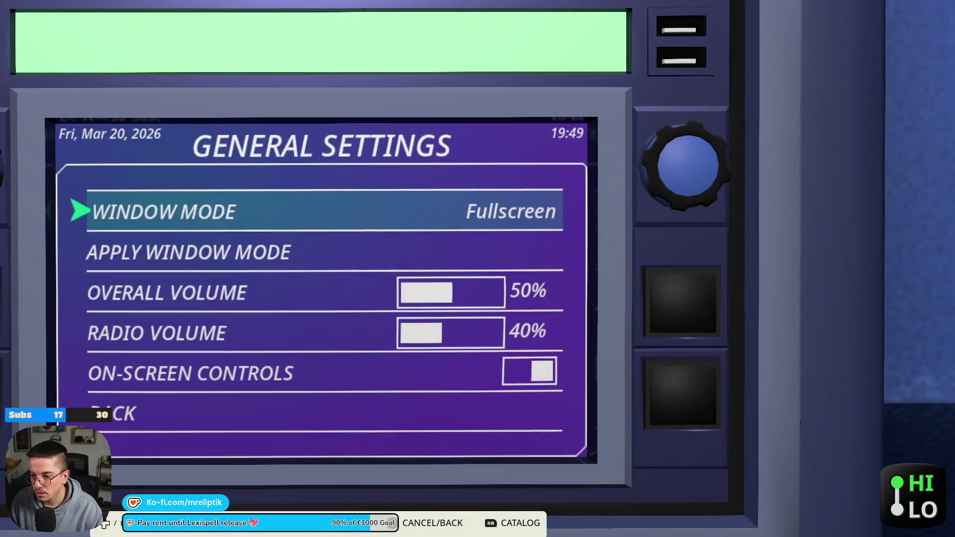
key("Up")
key("Return")
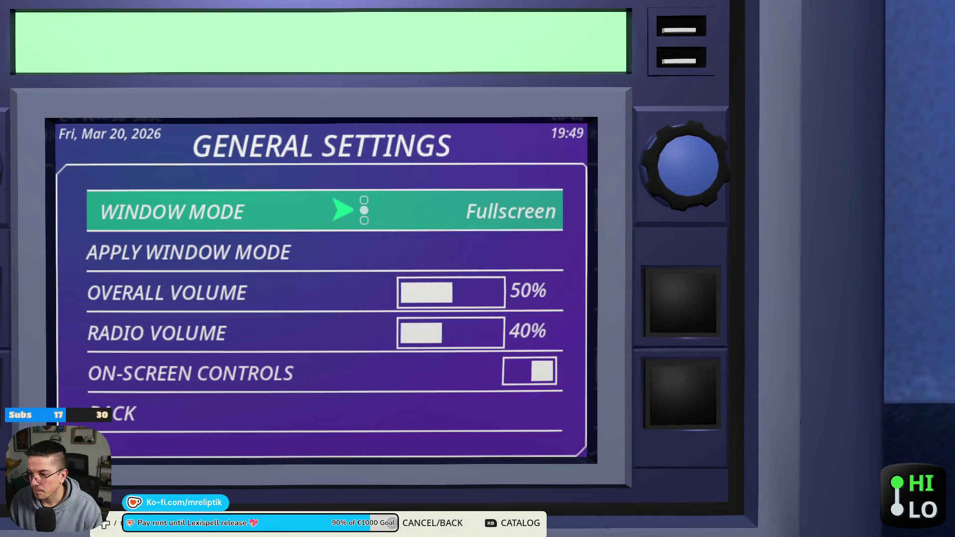
key("Escape")
key("Return")
key("Down")
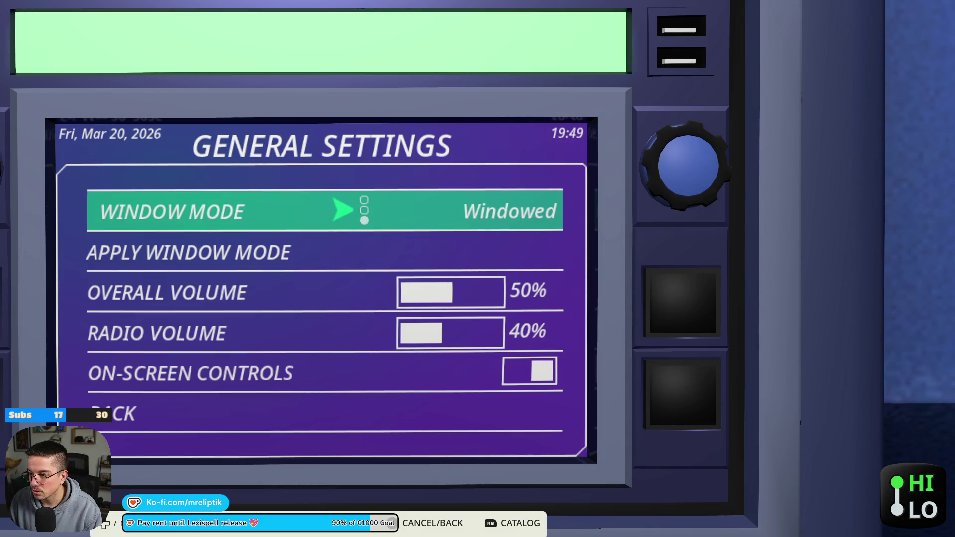
key("Return")
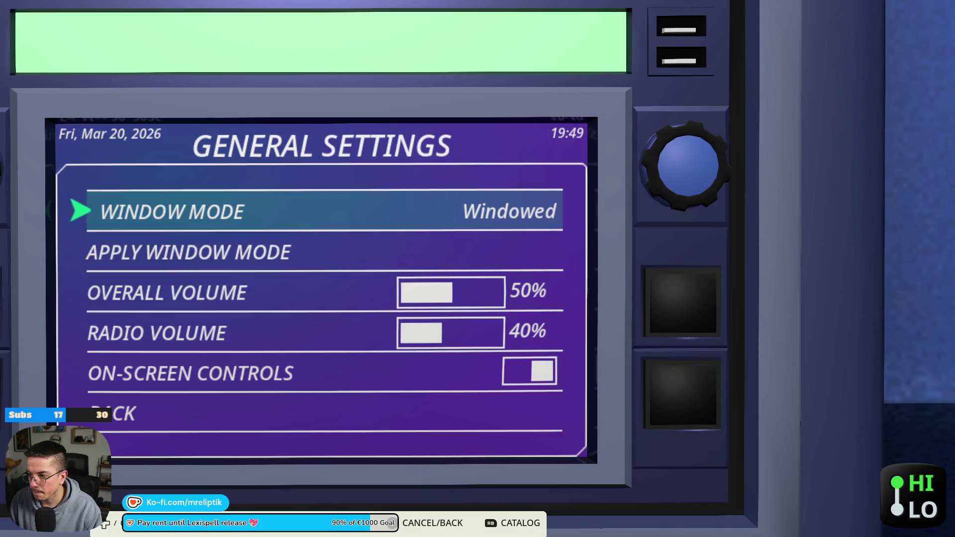
- Toggle Window Mode to Exclusive Fullscreen and back to Windowed, exit the menus, then Alt+Tab
key("Return")
key("Down")
key("Up")
key("Return")
key("Escape")
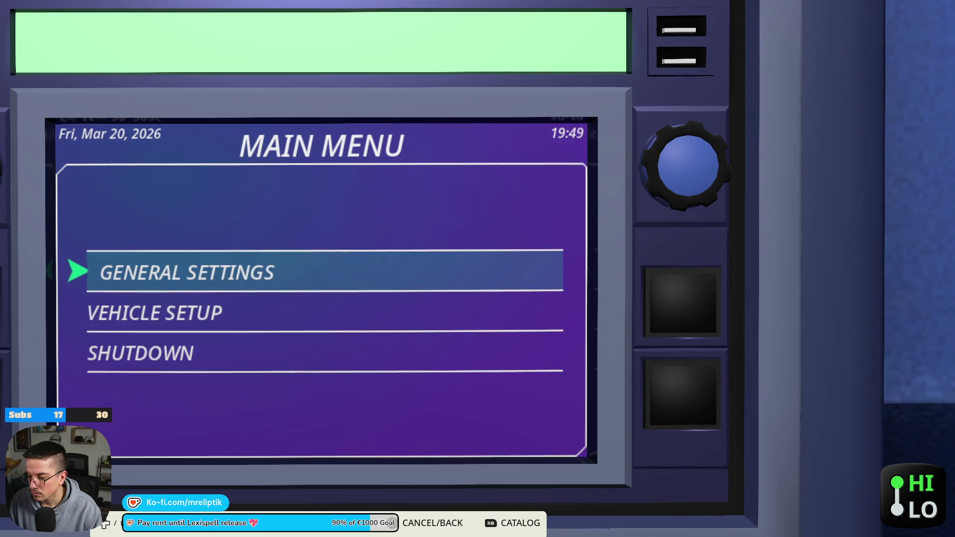
key("Escape")
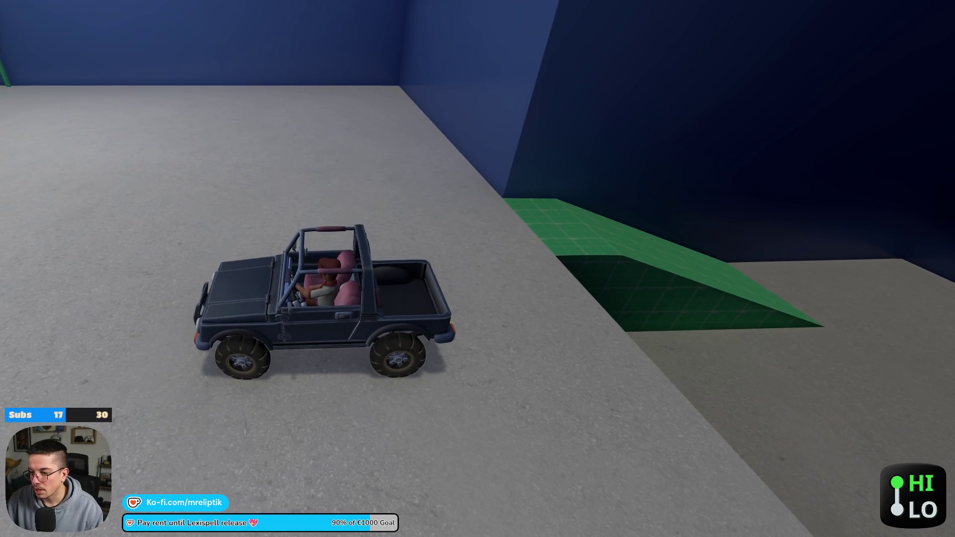
key("alt+Tab")
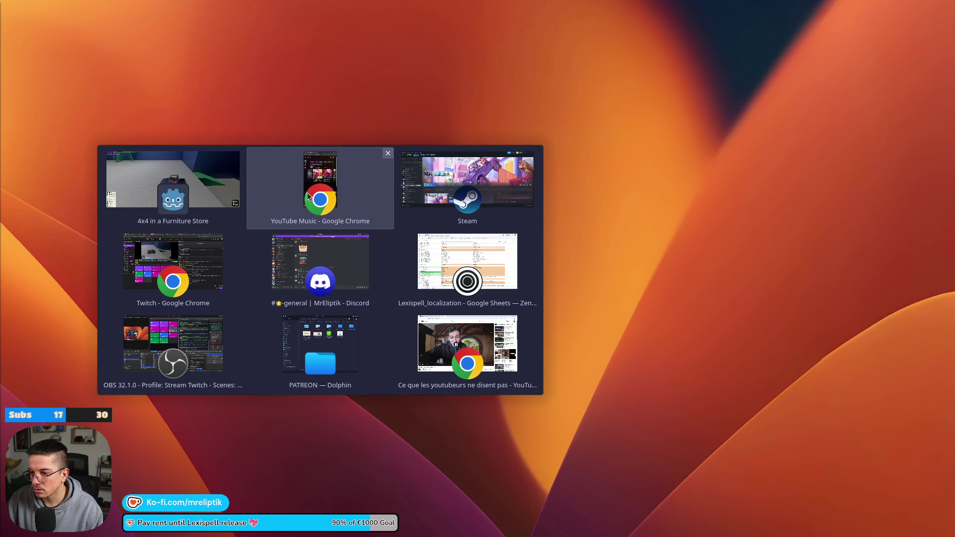
- Return to the game and apply Windowed mode via General Settings' Apply Window Mode
key("Up")
key("Up")
key("Left")
key("Up")
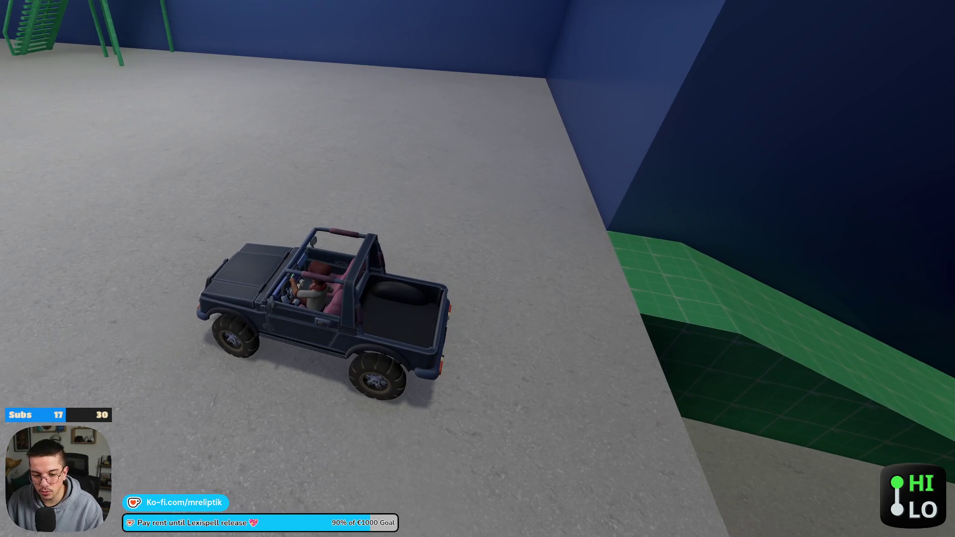
key("Escape")
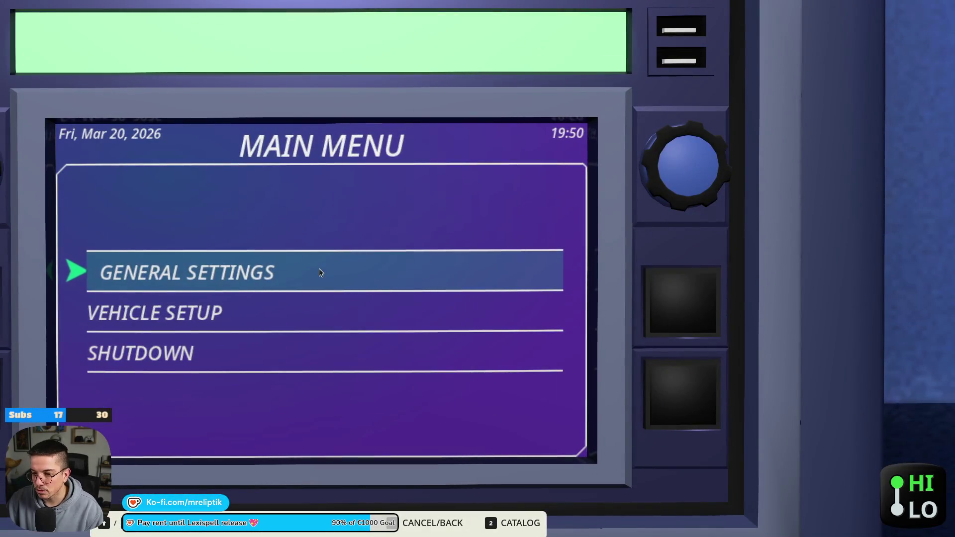
left_click(318, 268)
left_click(296, 215)
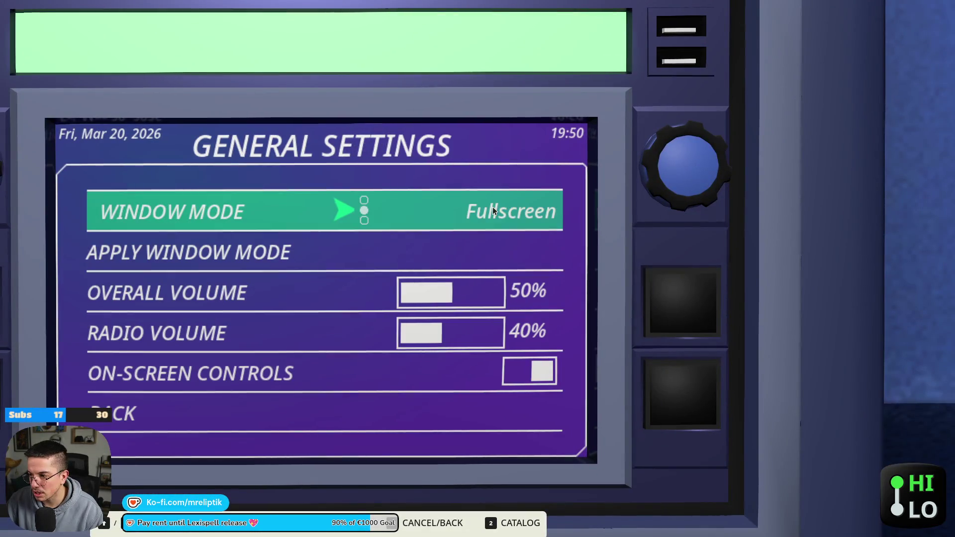
scroll(364, 210, "down", 1)
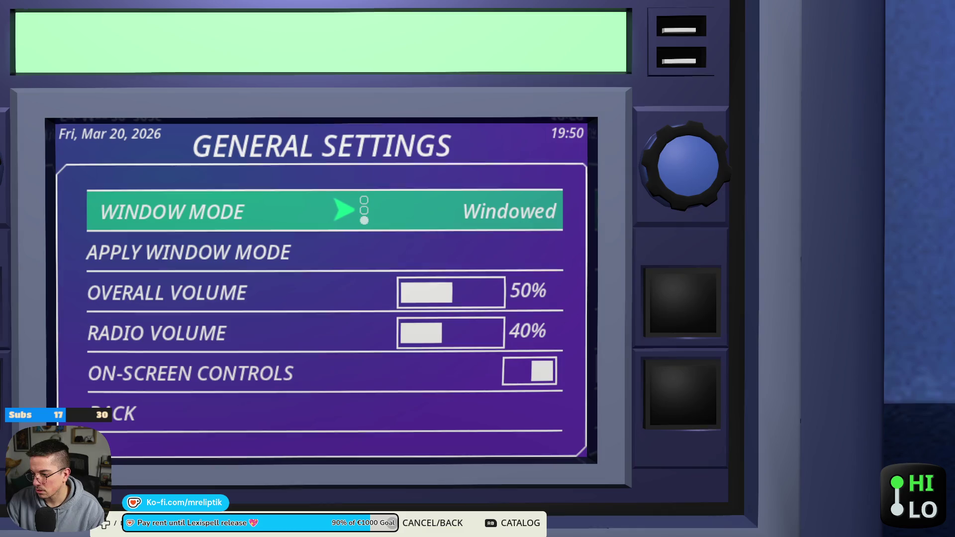
key("Escape")
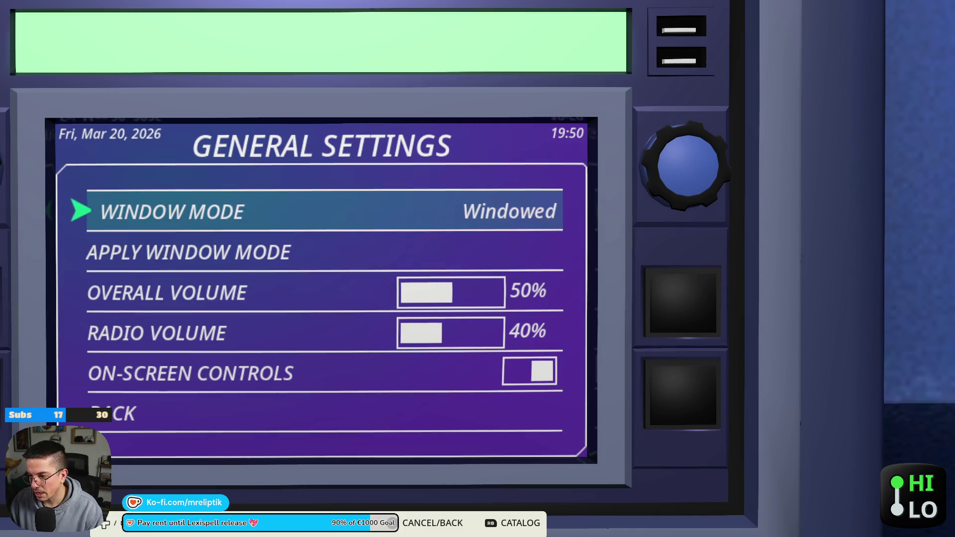
key("Down")
key("Down")
key("Down")
key("Up")
key("Up")
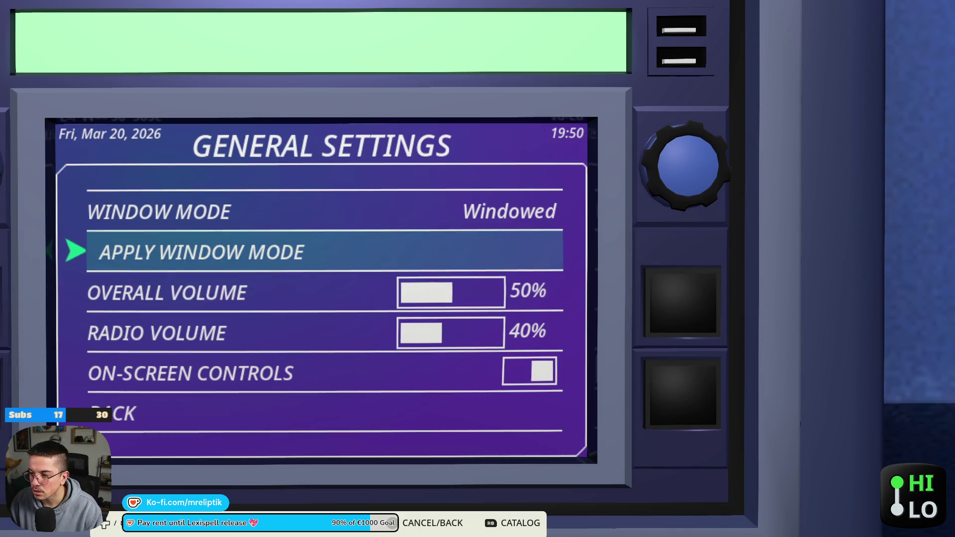
key("Return")
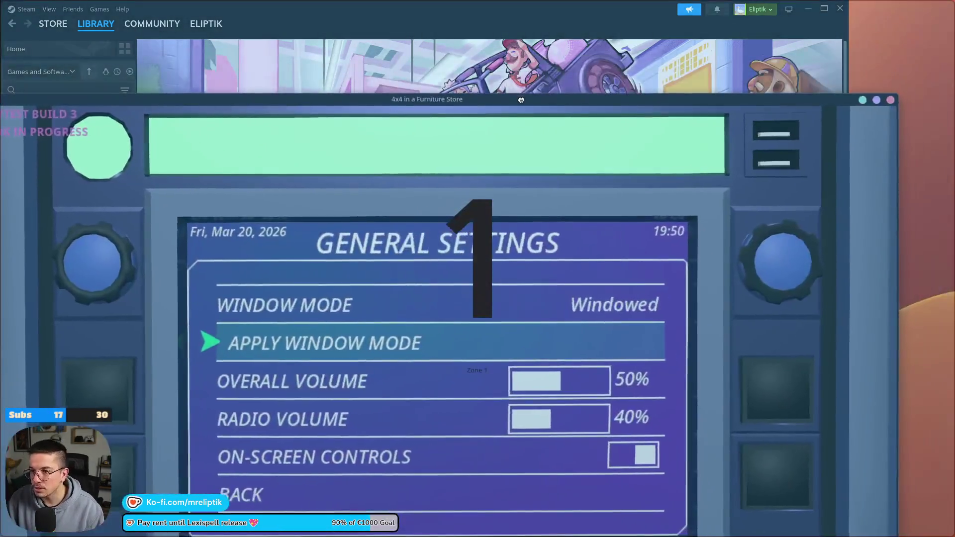
key("Escape")
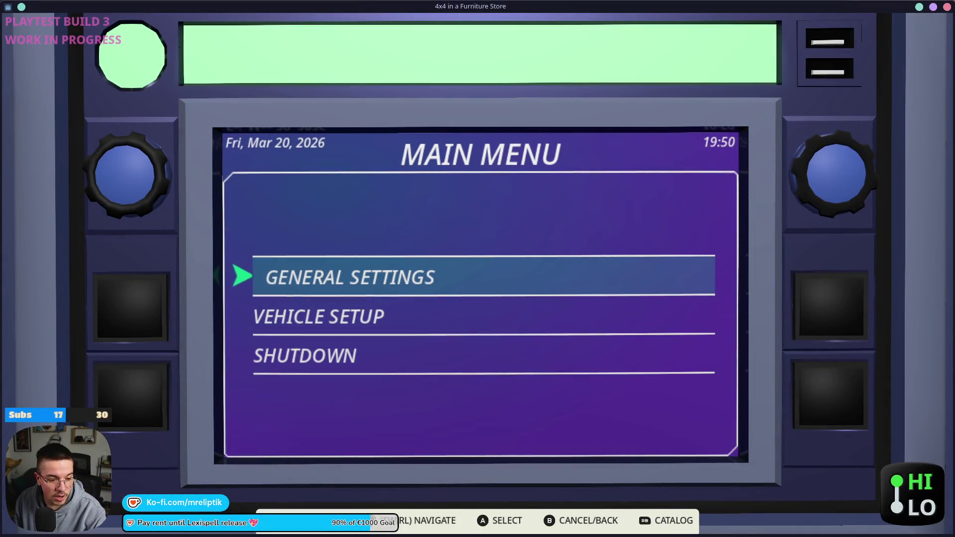
- Drive the jeep up the ramp, across the landing and up the stairs to the red-brick floor
key("Escape")
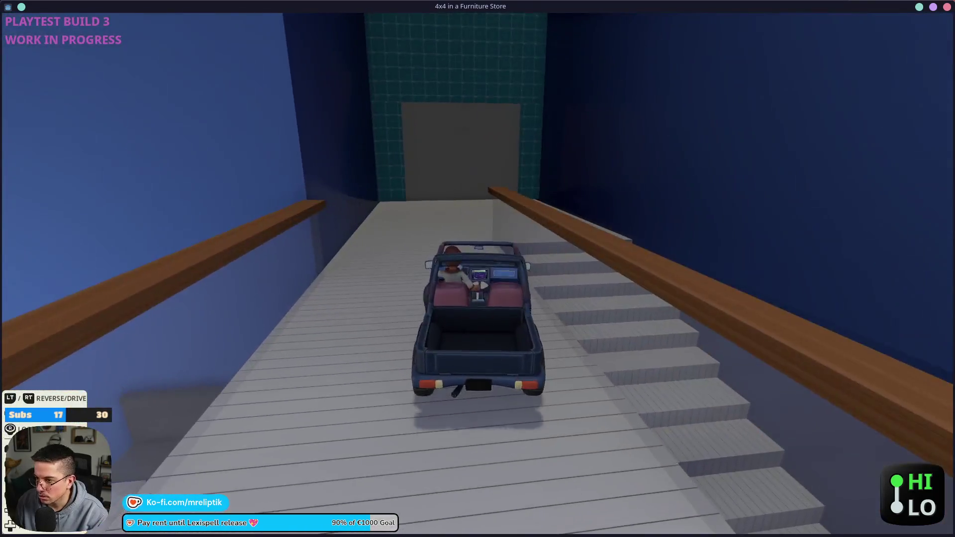
key("w")
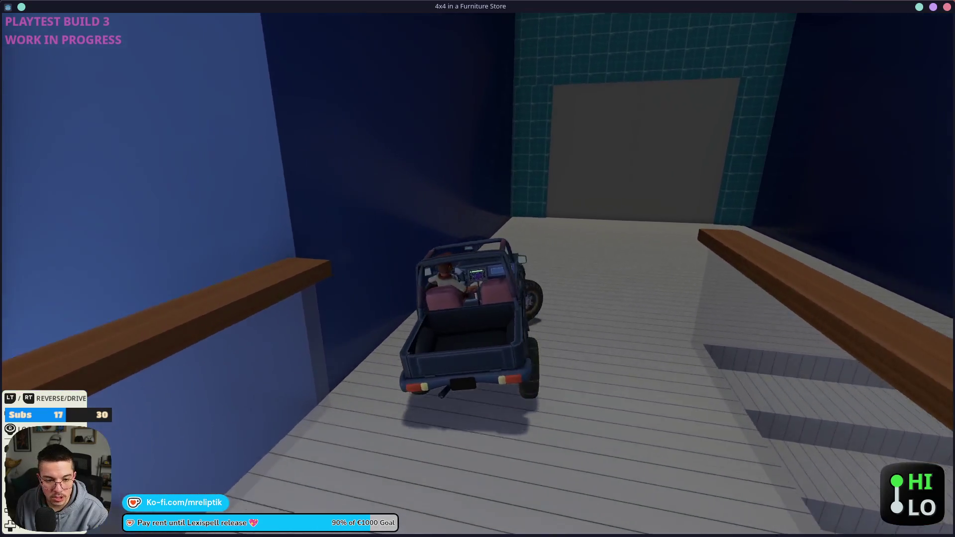
key("d")
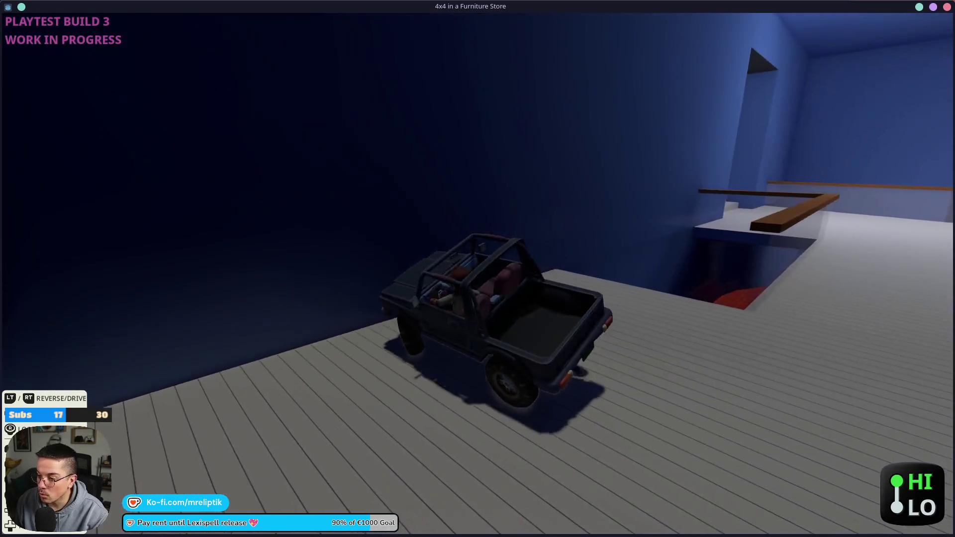
key("d")
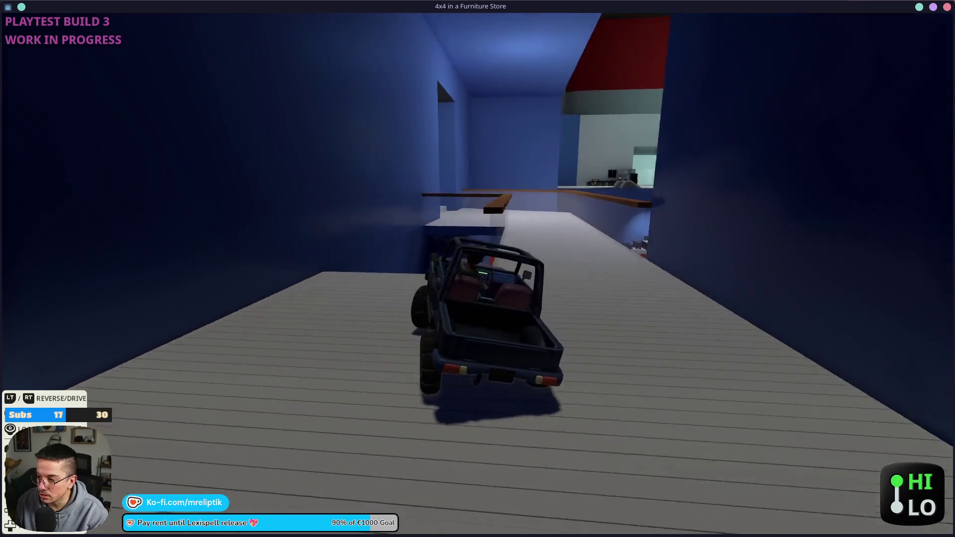
key("w")
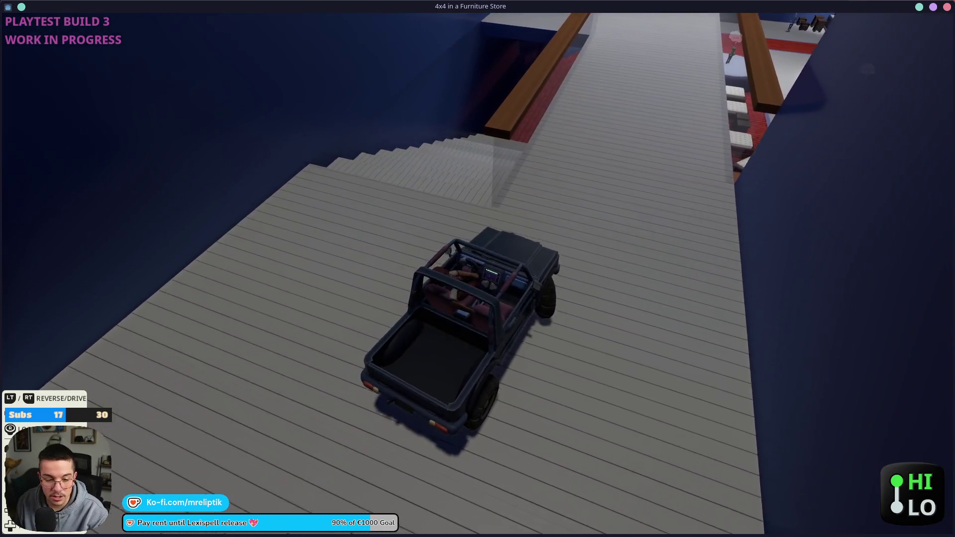
key("a")
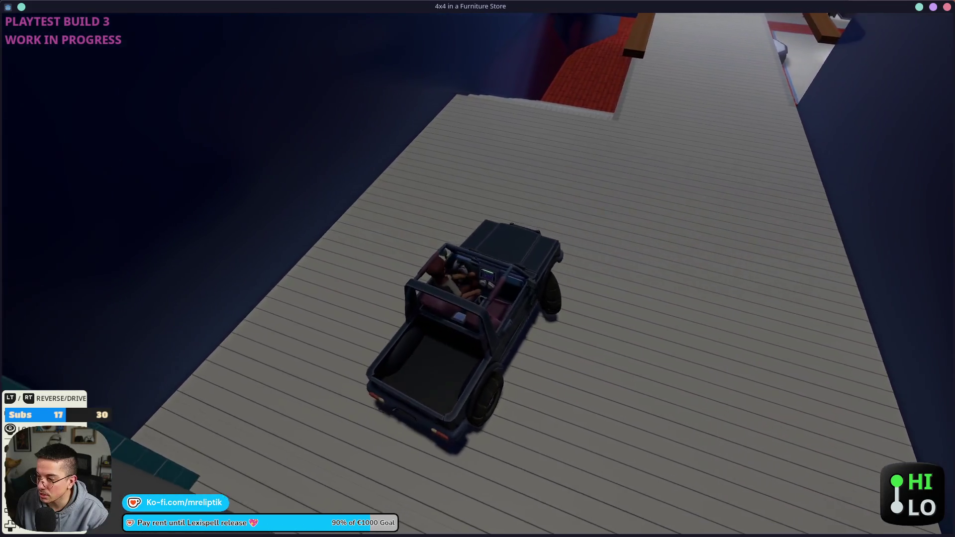
key("w")
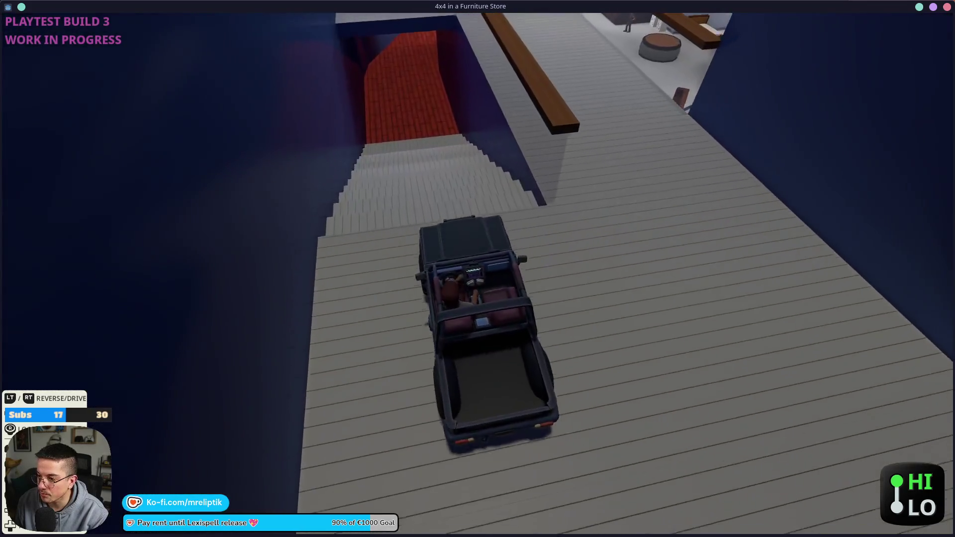
key("w")
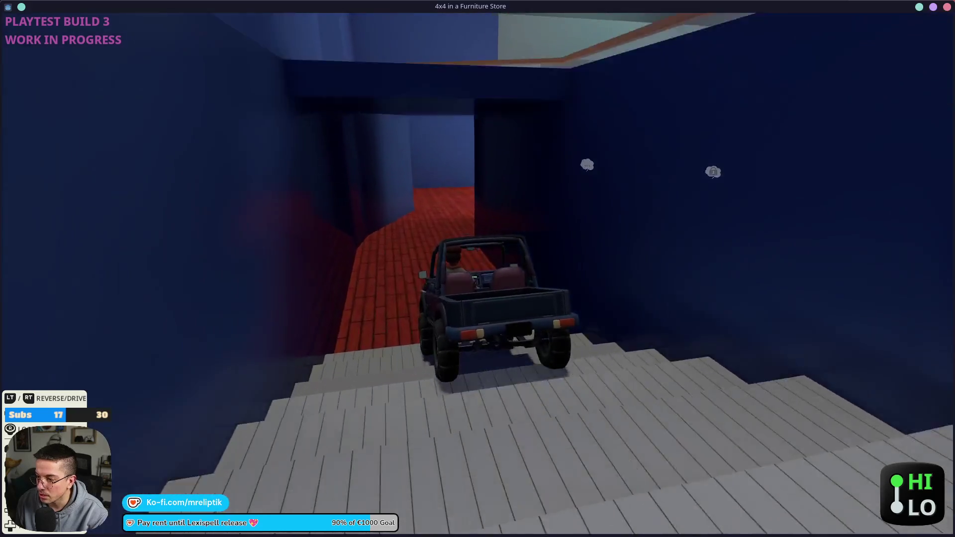
- Drive into the store, shift to low gear, and climb onto the customer's round platform
key("w")
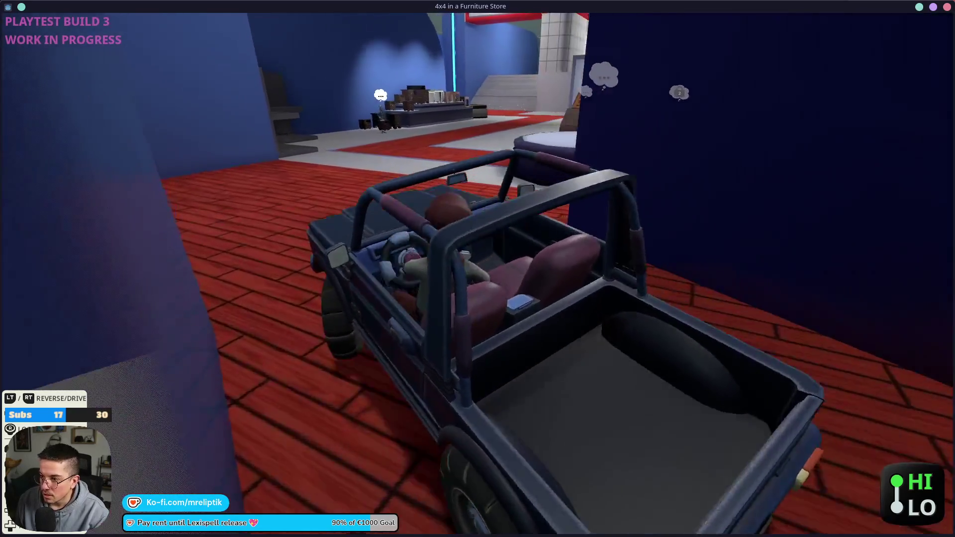
key("w")
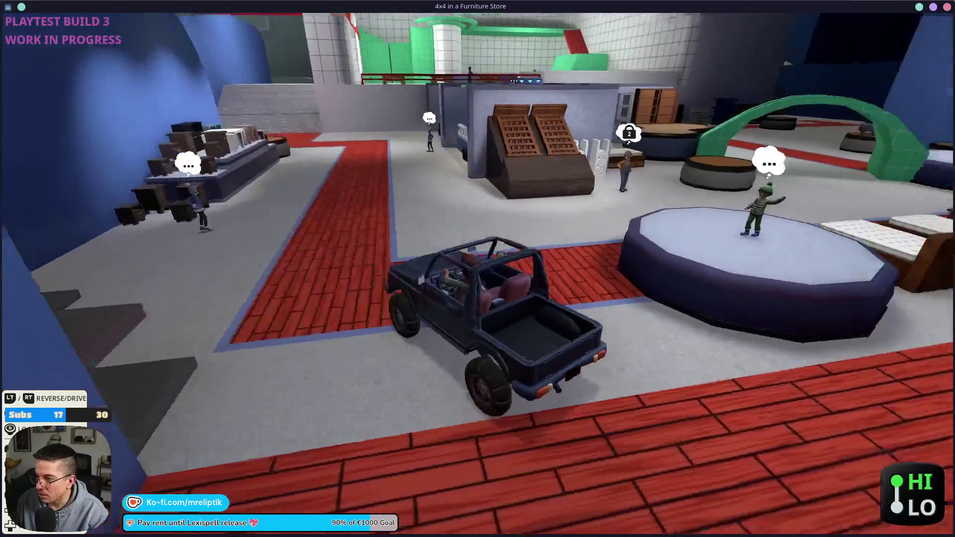
key("w")
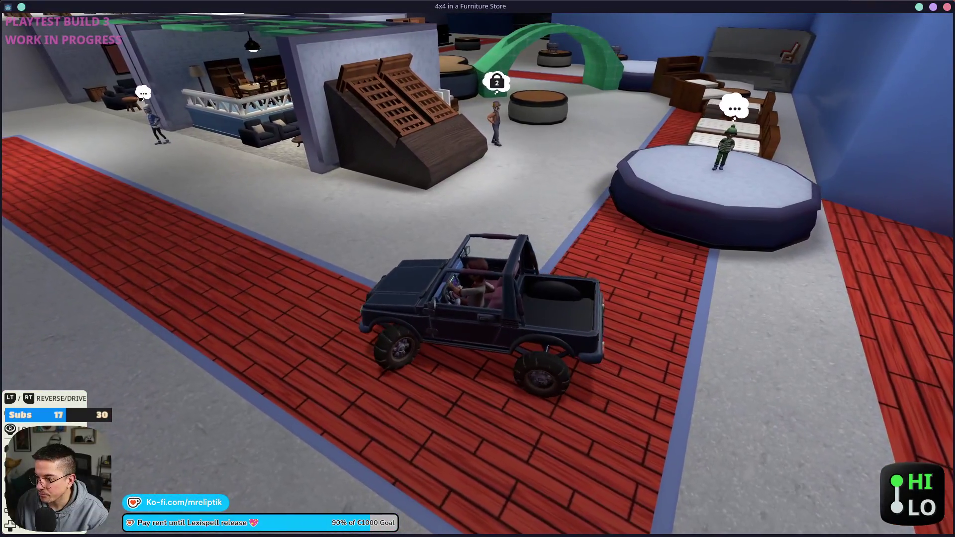
key("w")
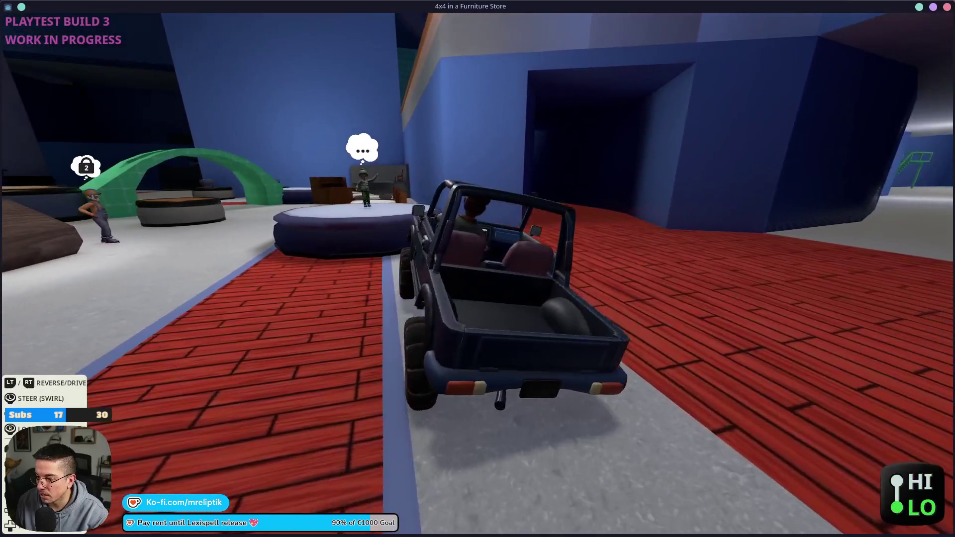
key("w")
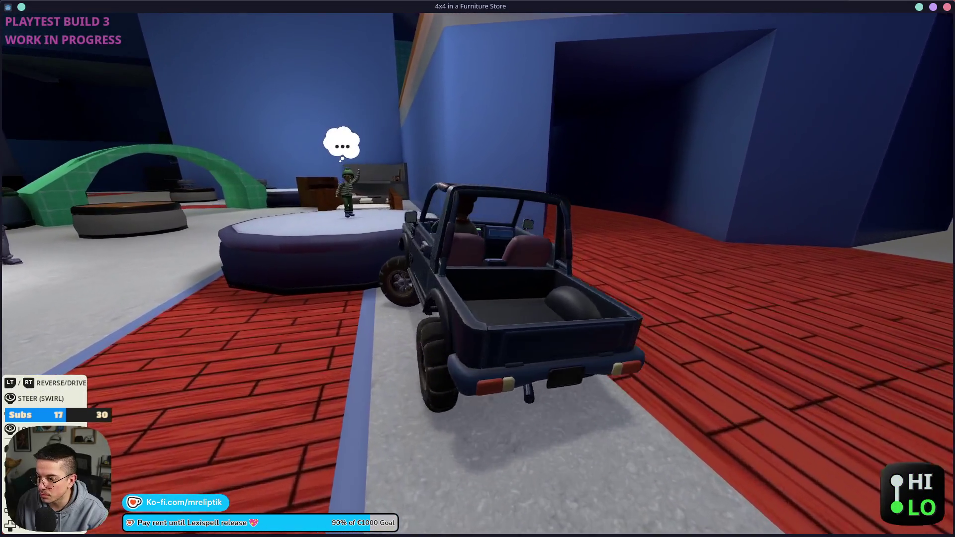
key("w")
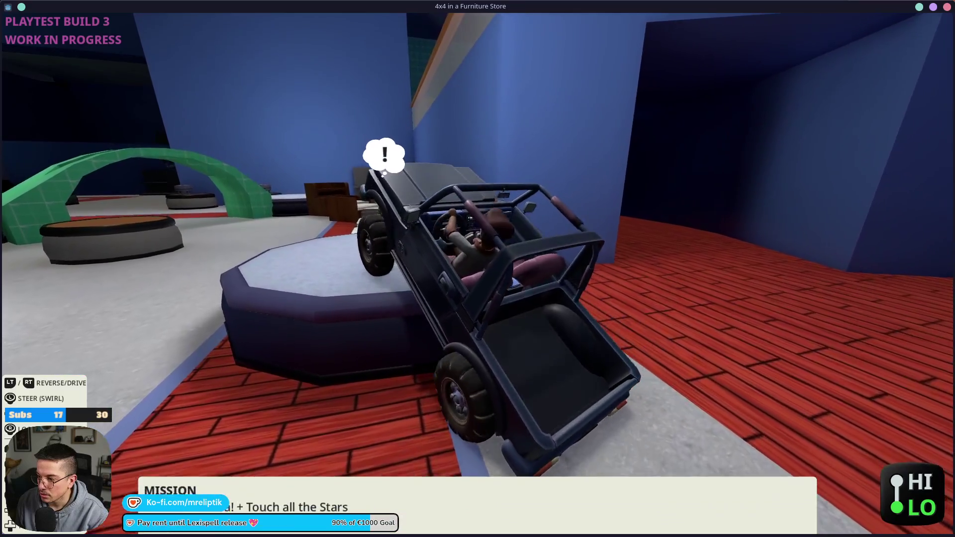
key("w")
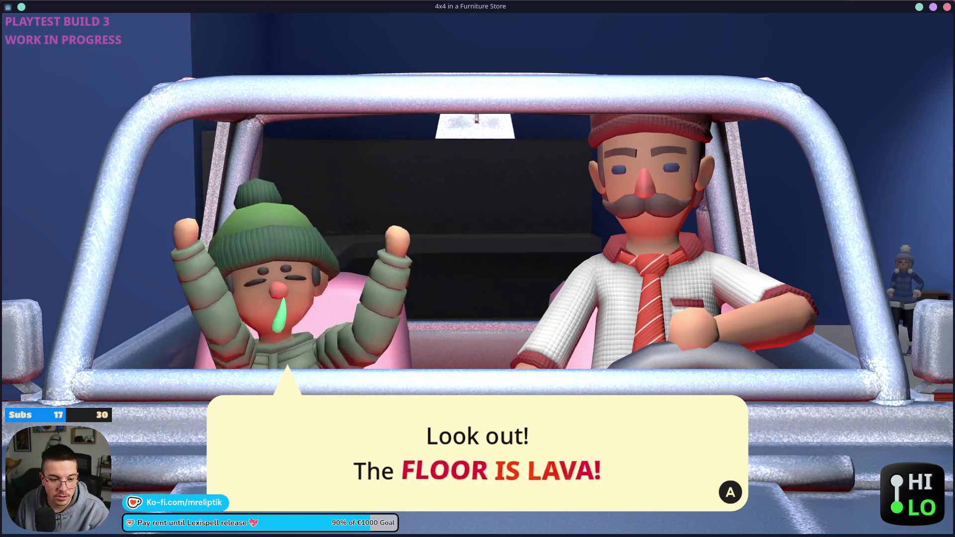
- Dismiss the 'Floor is Lava' dialogue to begin the mission
key("Return")
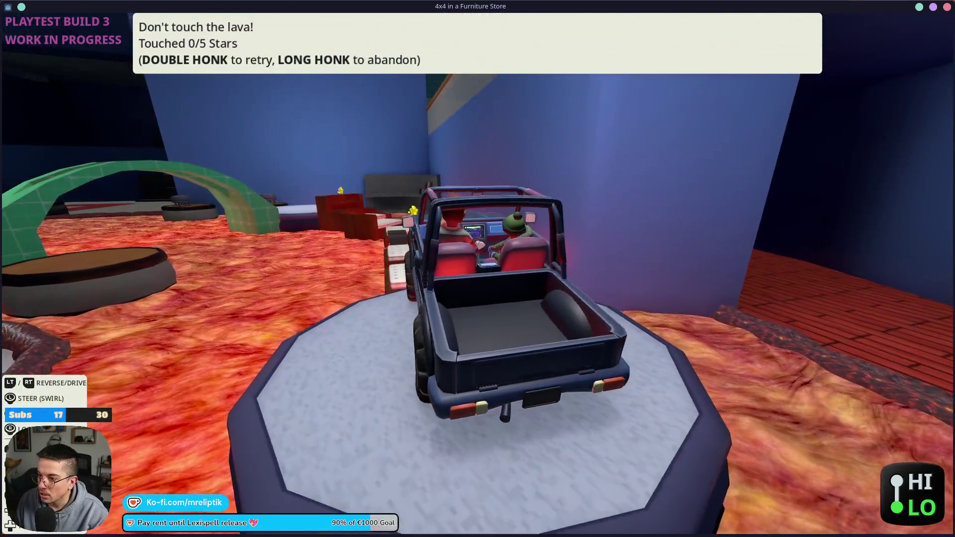
- Make the first lava attempts, driving onto the mattresses and retrying after each failure
key("w")
key("a")
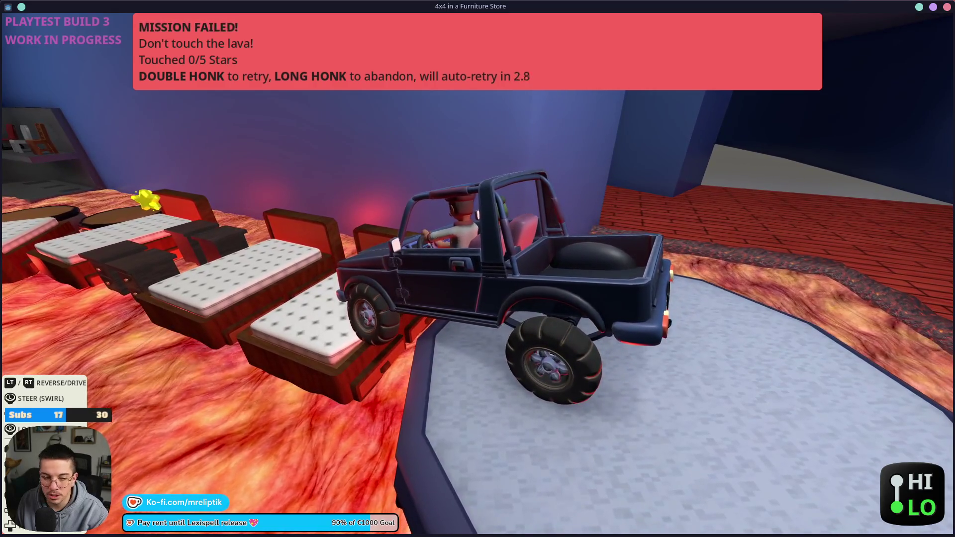
key("space")
key("space")
key("w")
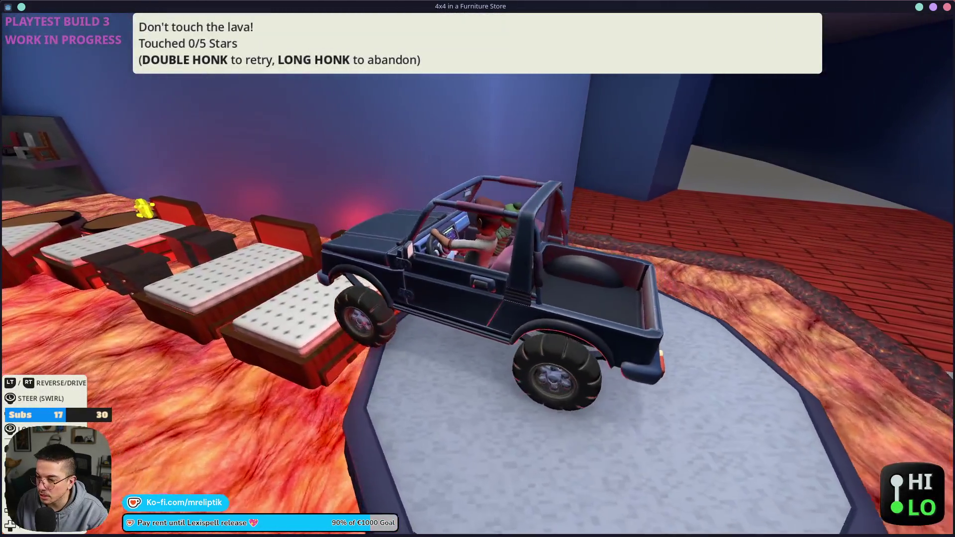
key("w")
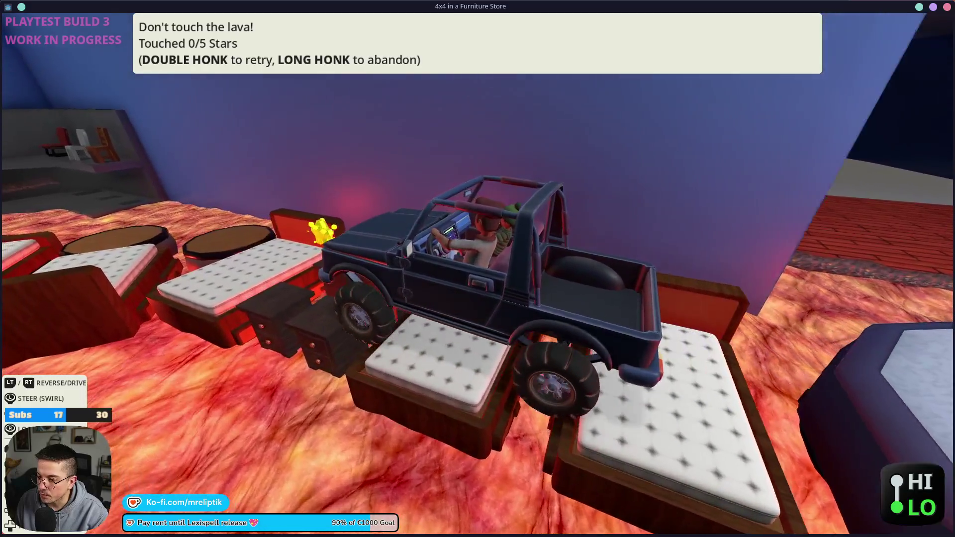
key("w")
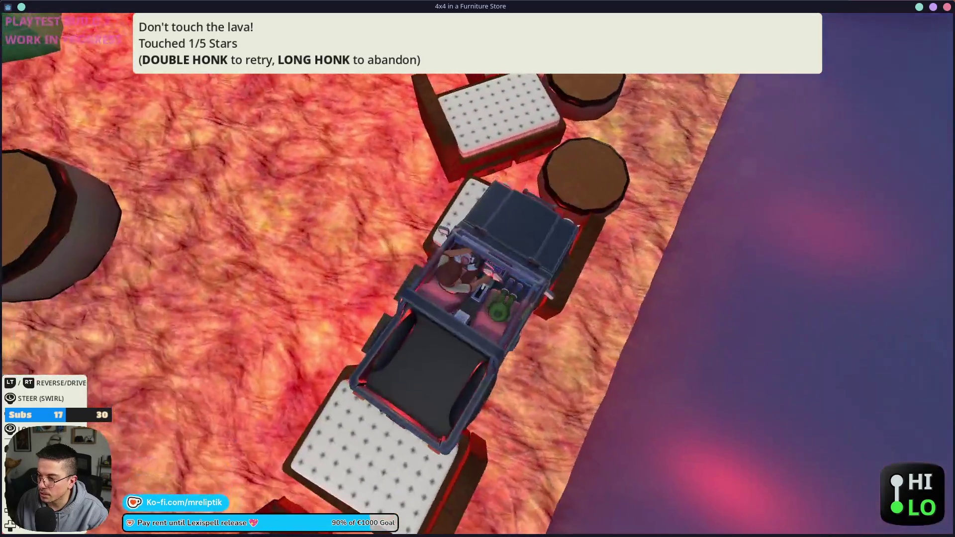
key("shift")
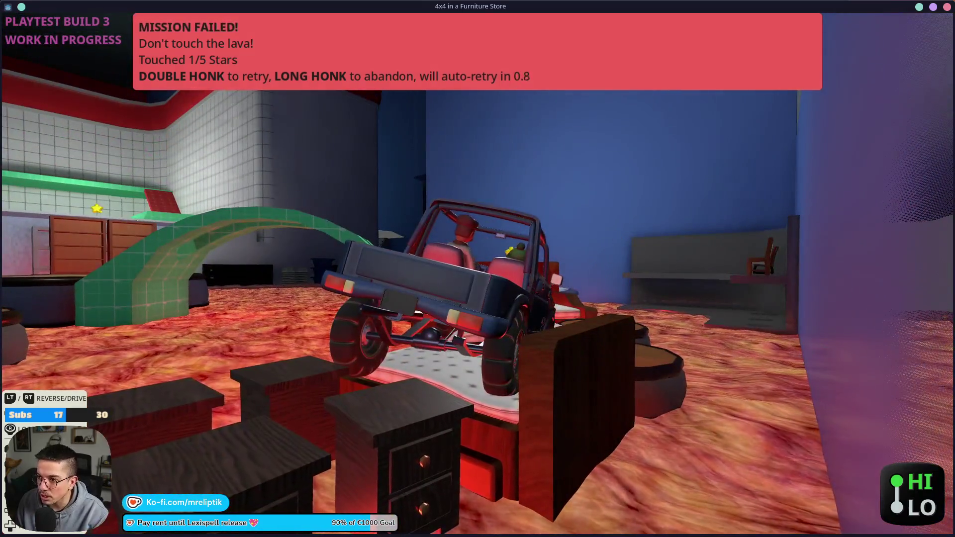
key("w")
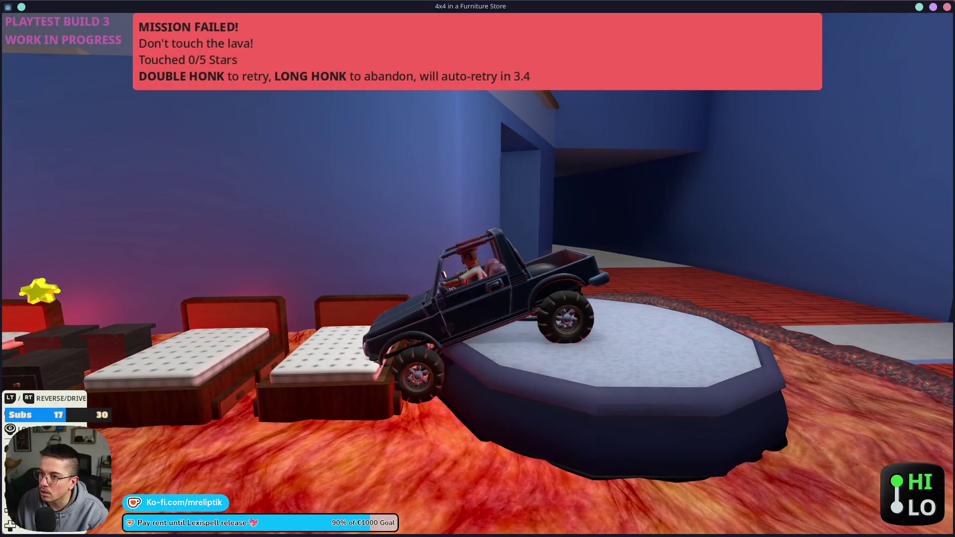
key("space")
key("space")
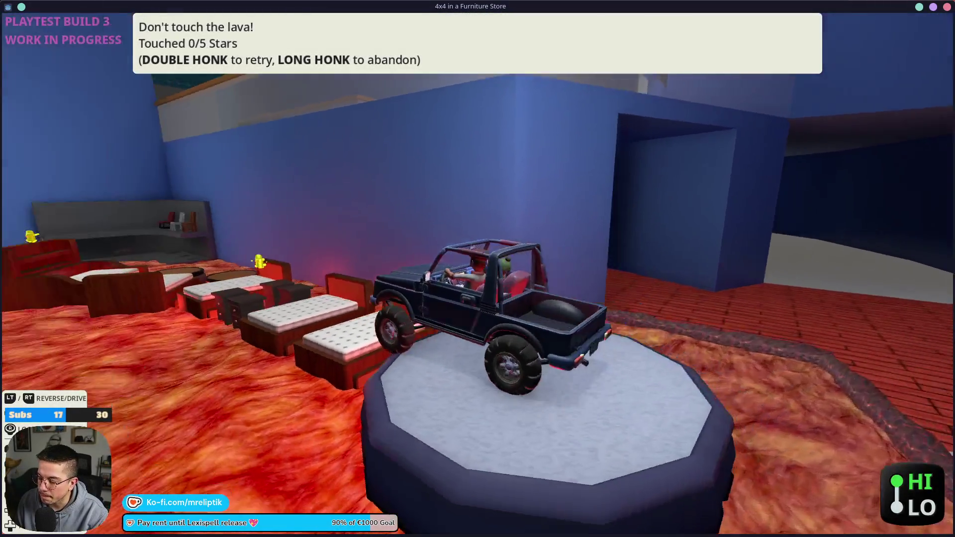
- Retry twice more, driving along the beds toward the stars and round tables before failing
key("w")
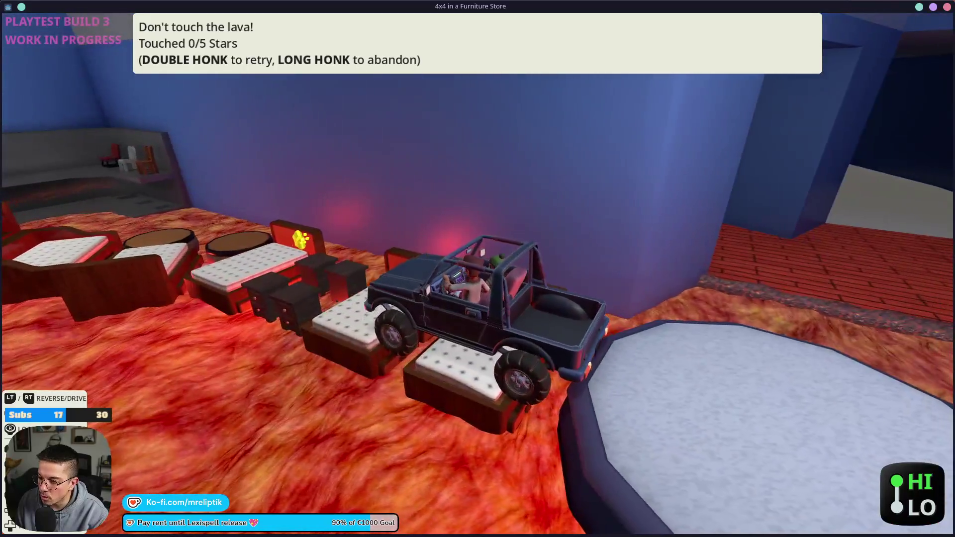
key("w")
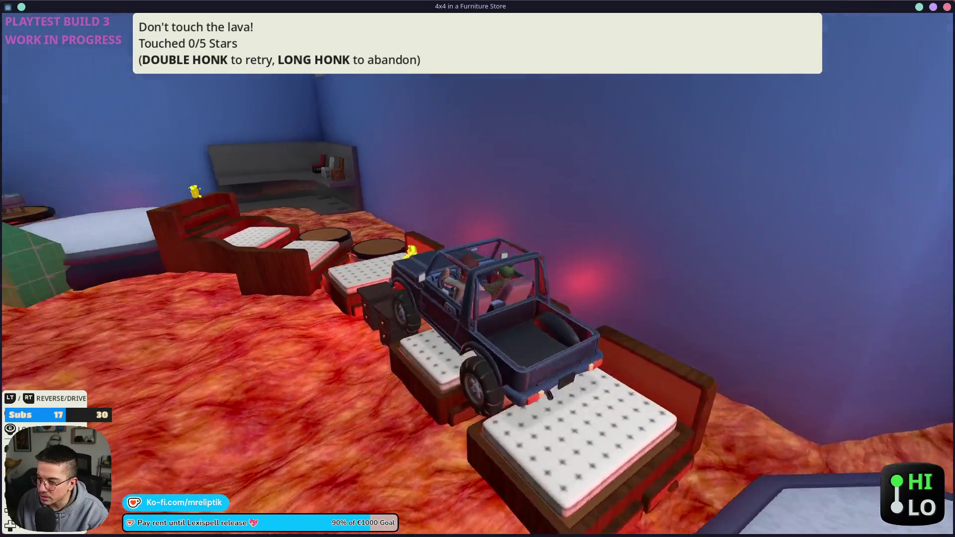
key("w")
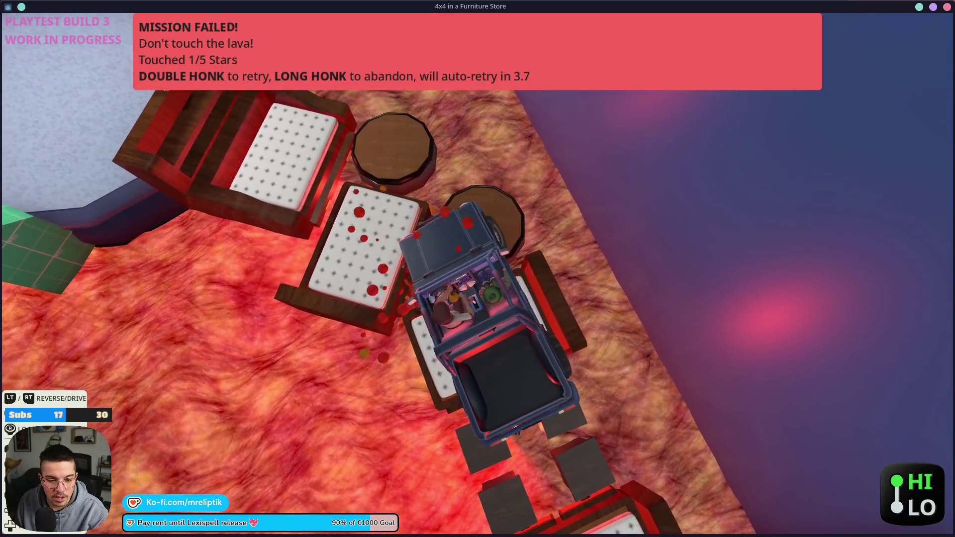
key("space")
key("space")
key("w")
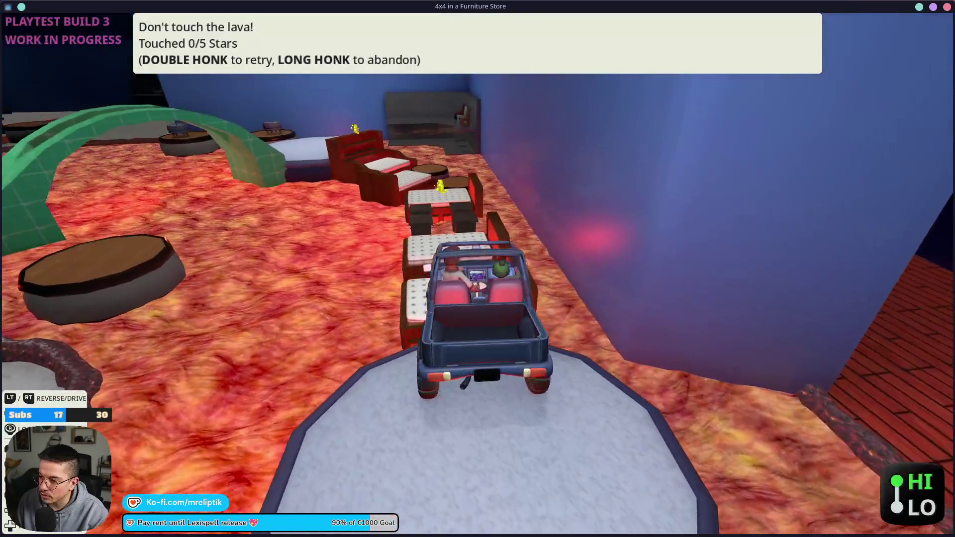
key("w")
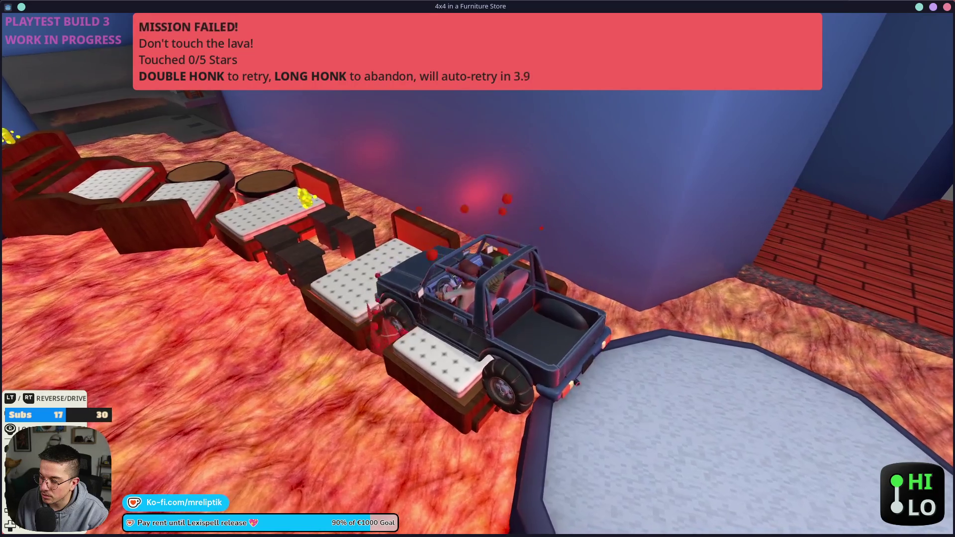
key("h")
key("h")
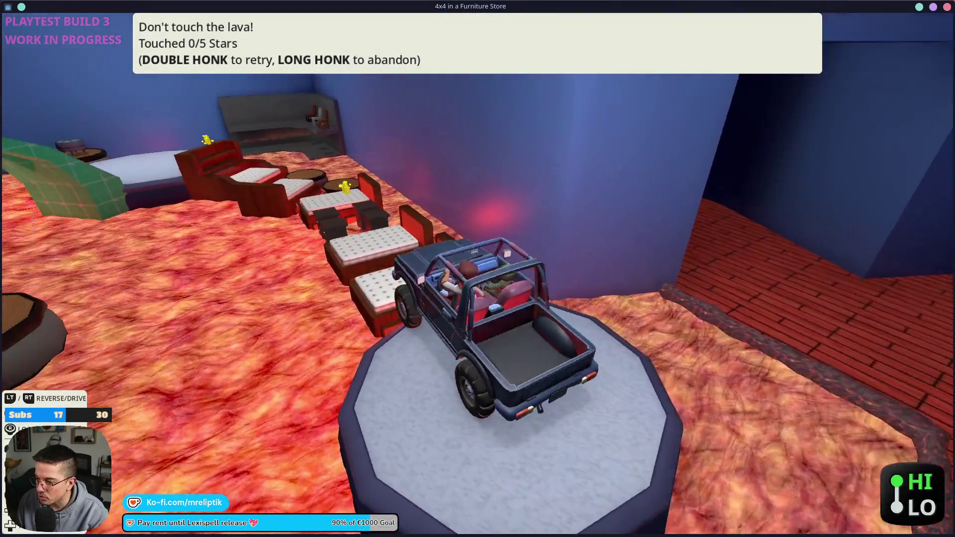
- Drive along the beds in low gear onto the round table for a star, then restart after flipping
key("w")
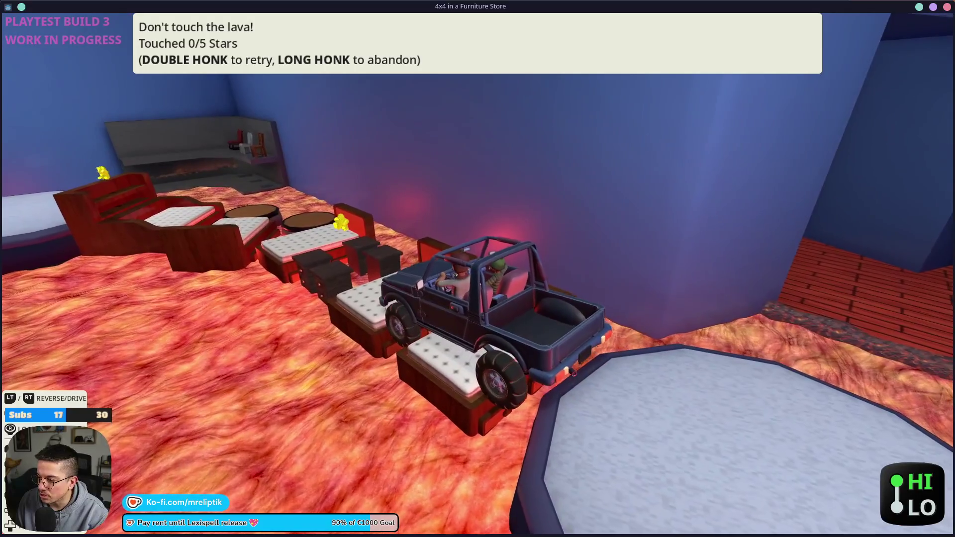
key("shift")
key("w")
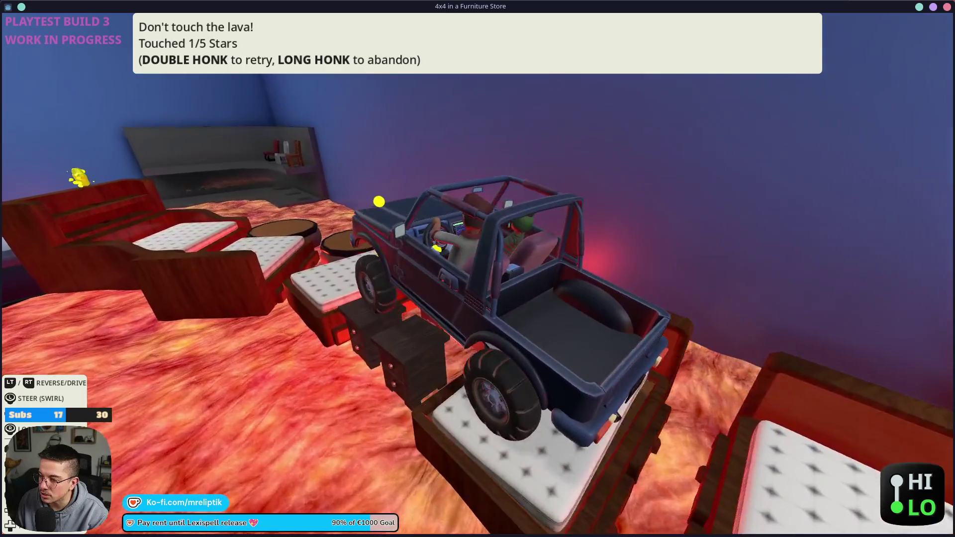
key("w")
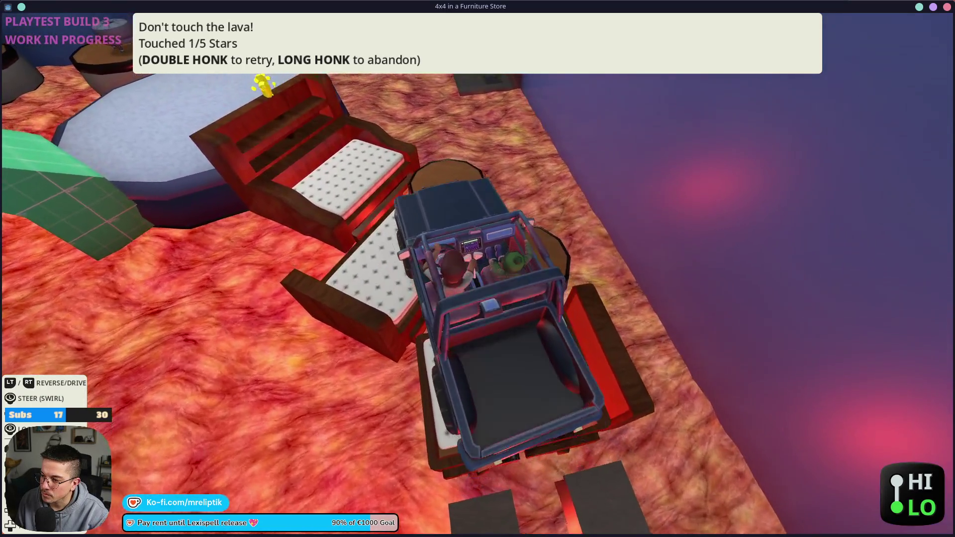
key("w")
key("w")
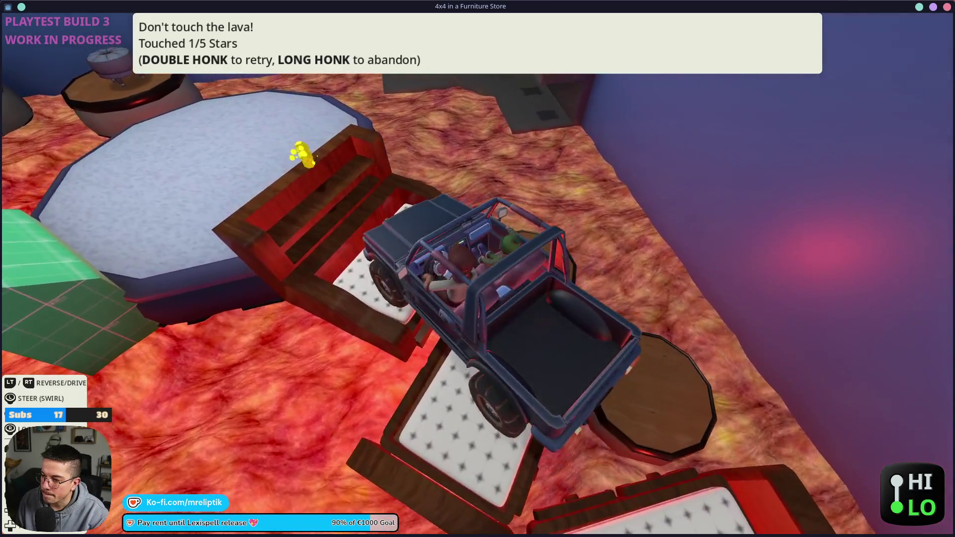
key("w")
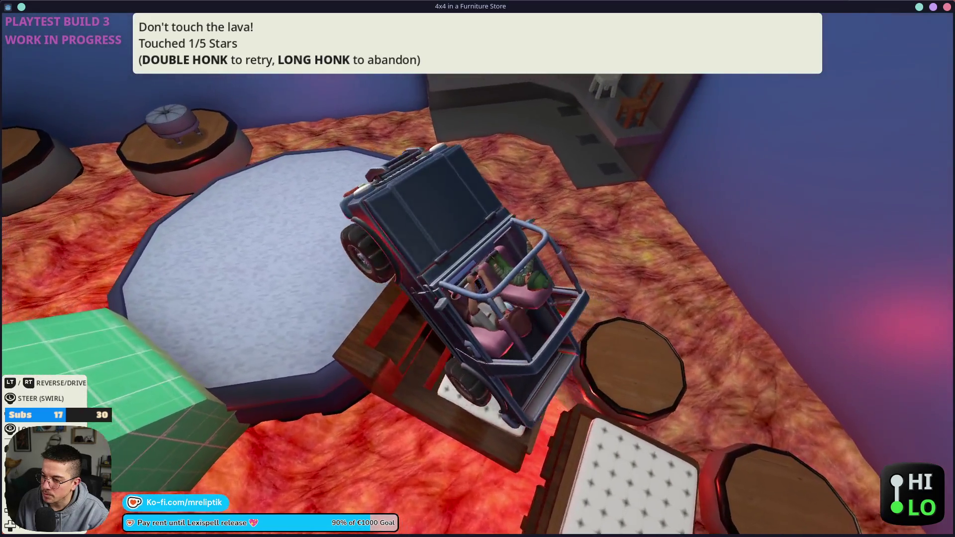
key("w")
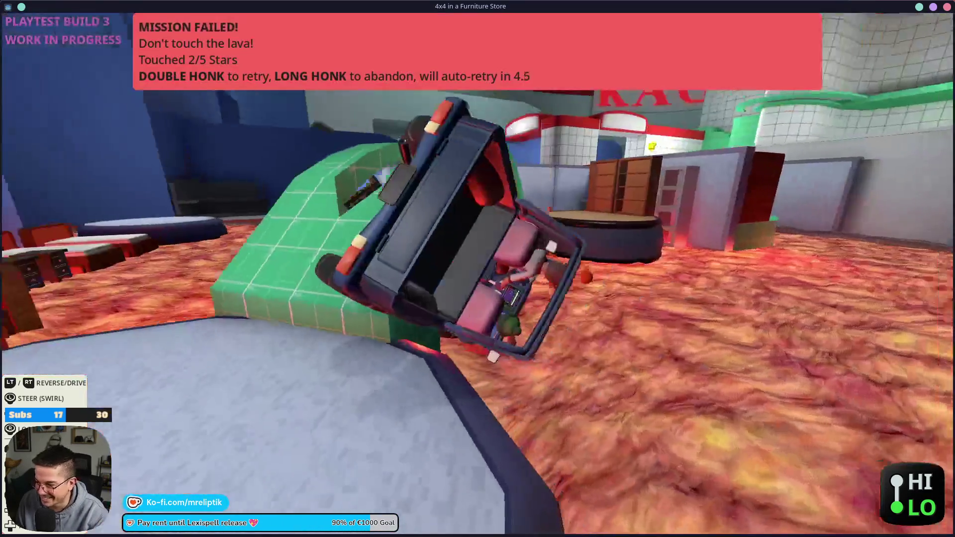
key("space")
key("space")
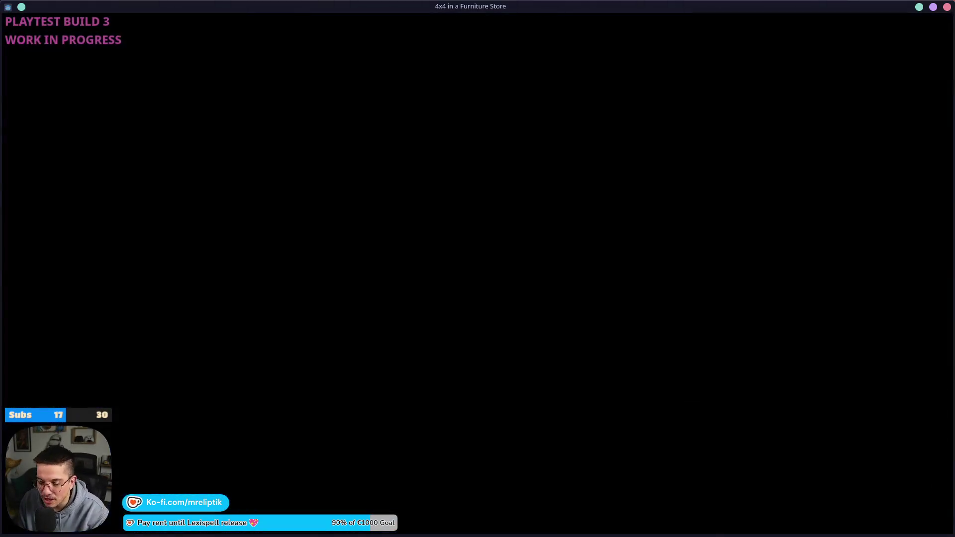
- Take the jeep down the wooden stairs and along the brick path under the green arch
key("w")
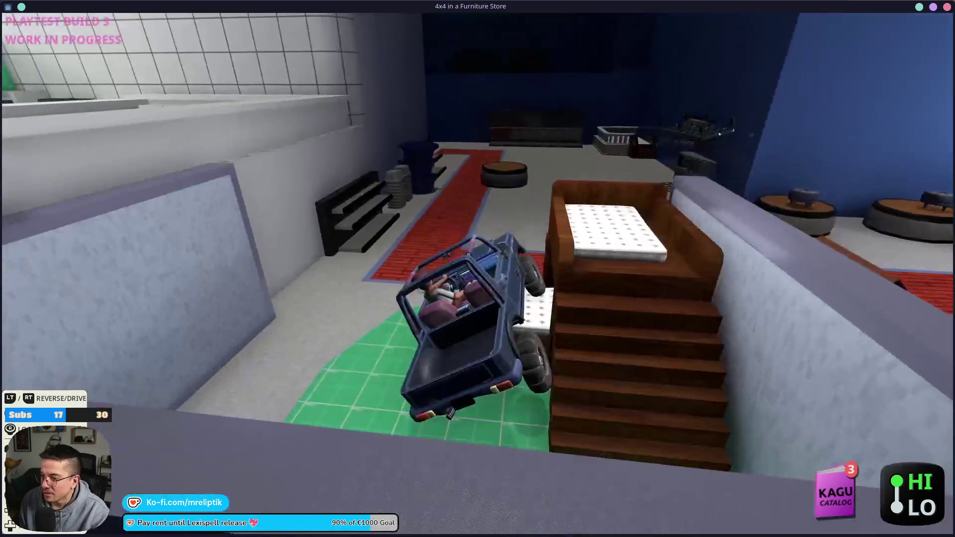
key("w")
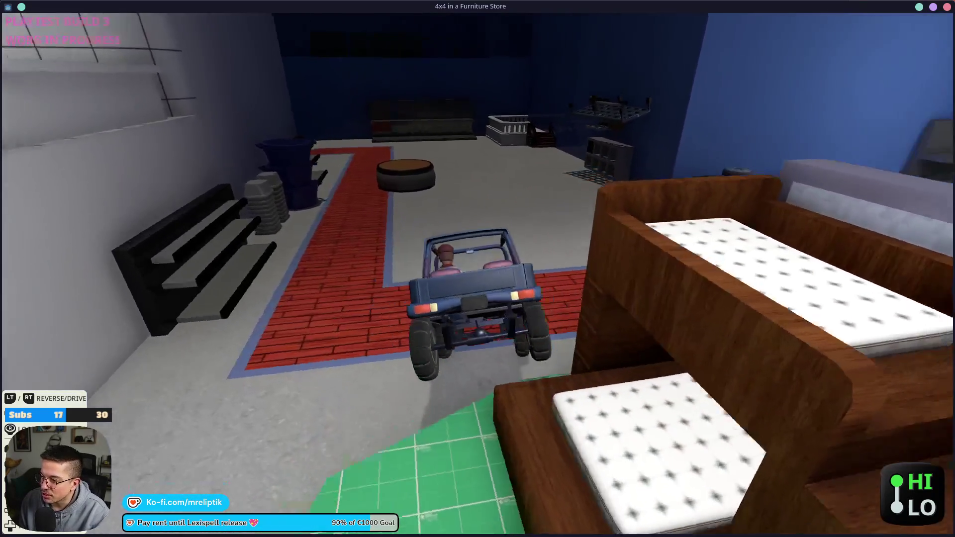
key("w")
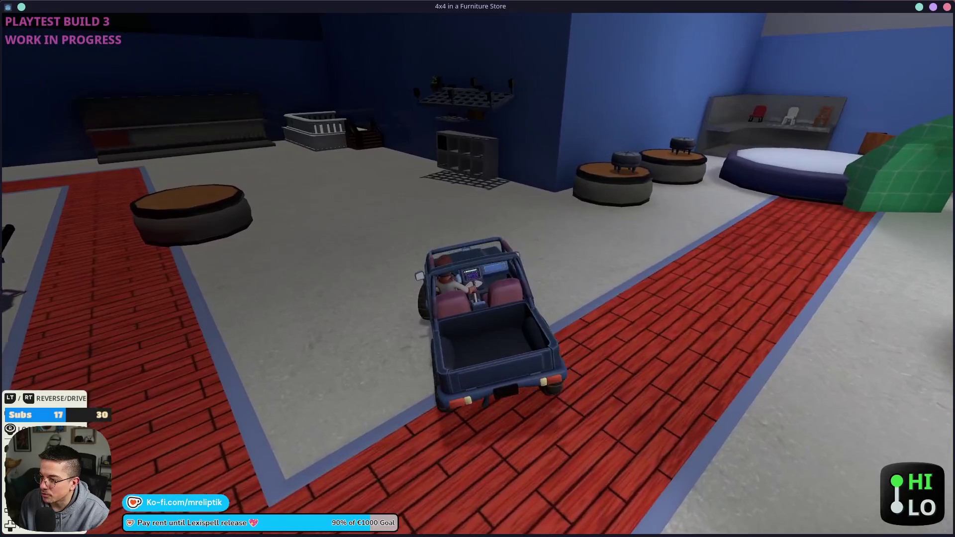
key("w")
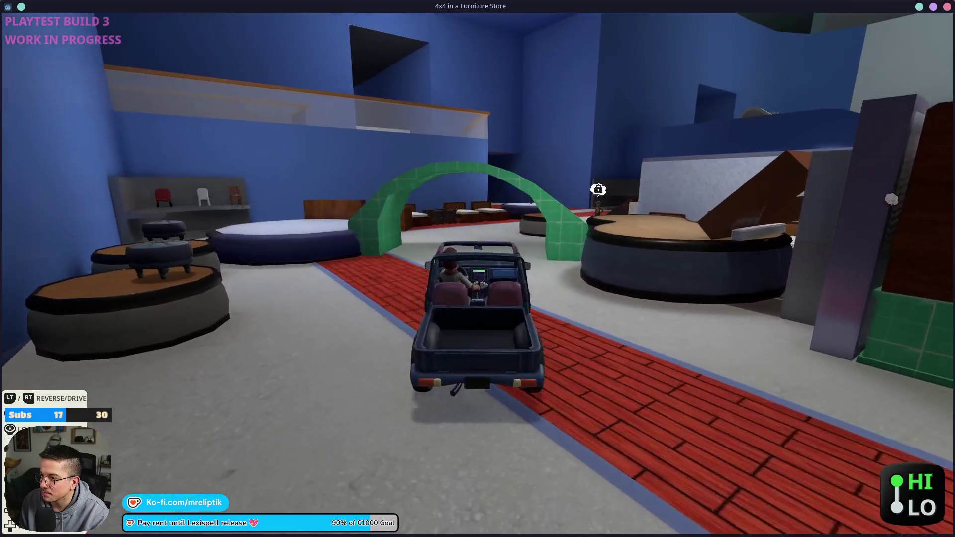
key("a")
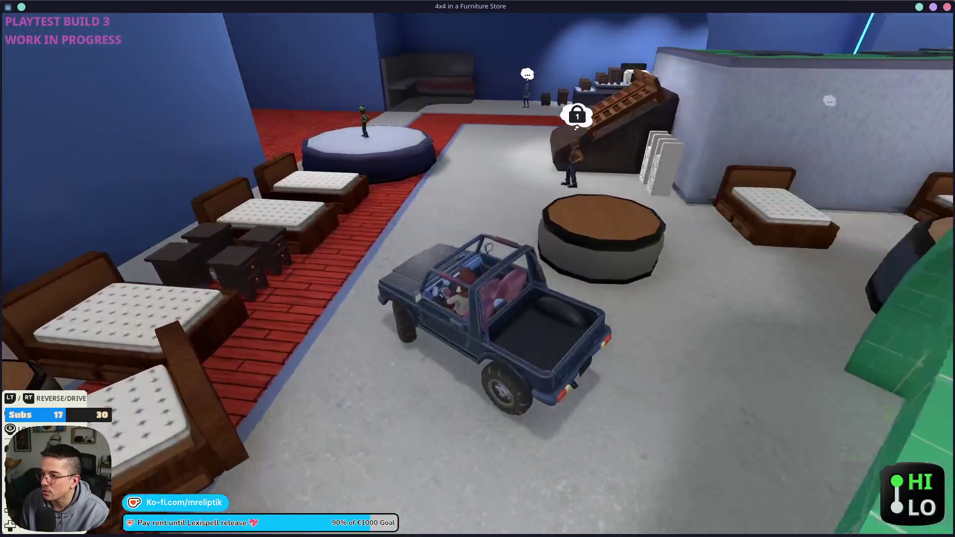
- Drive through the bed showroom to the locked-mission customer and circle beside the ramp
key("w")
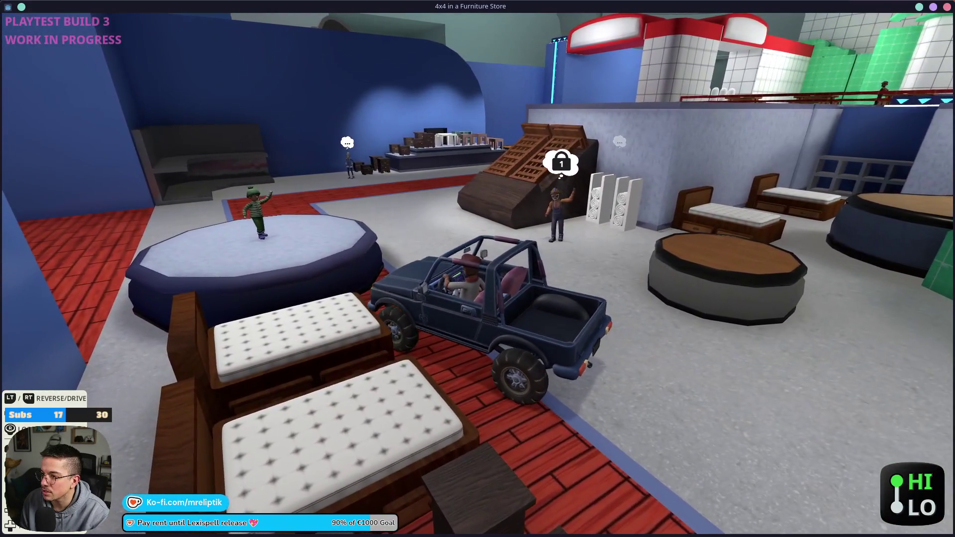
key("d")
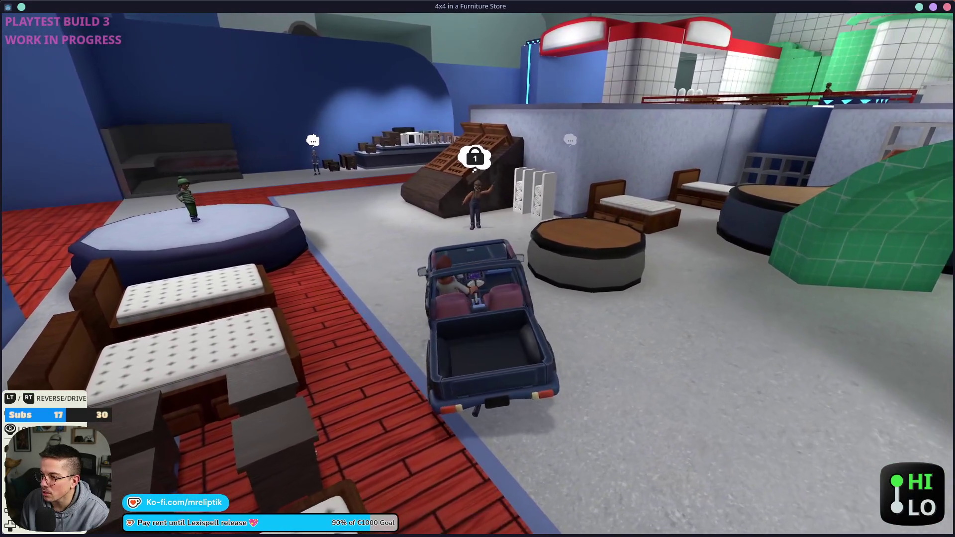
key("w")
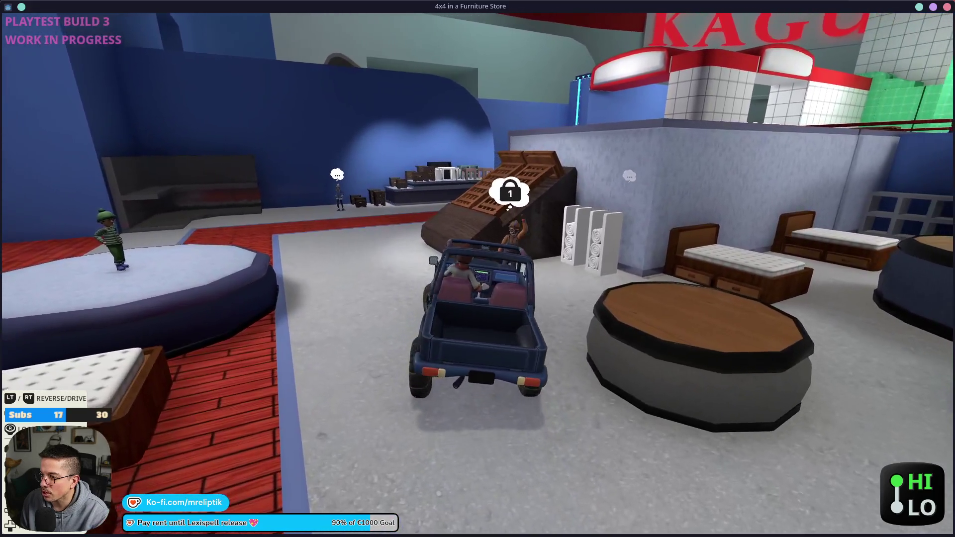
key("w")
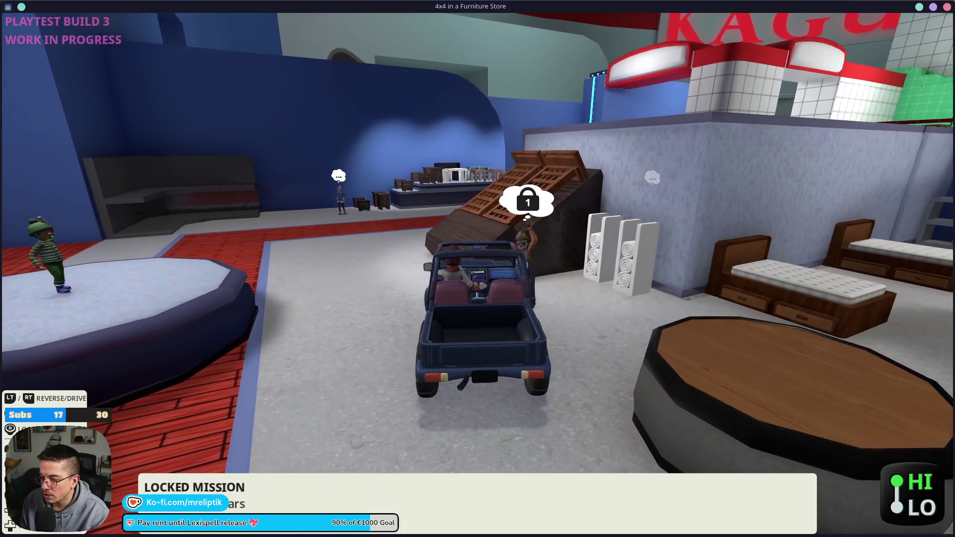
key("a")
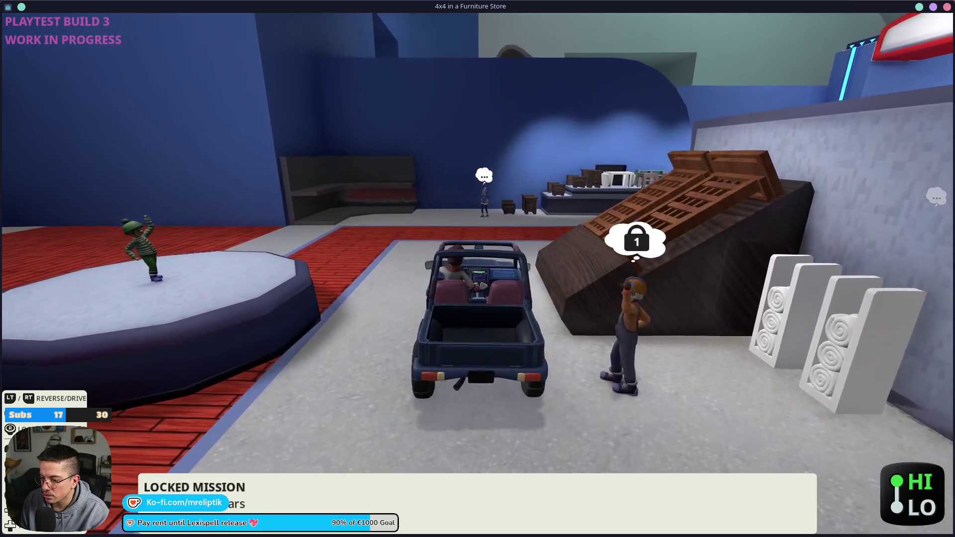
key("a")
key("a")
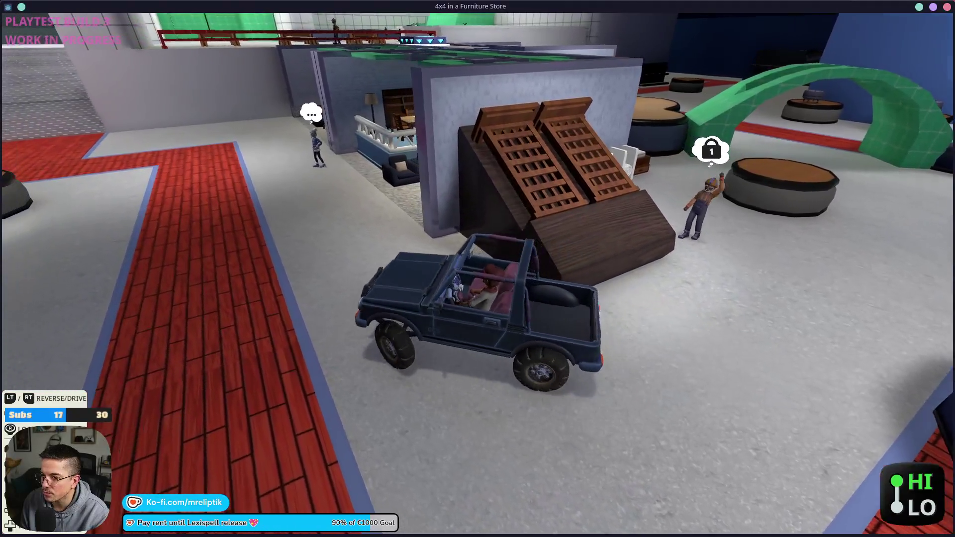
key("a")
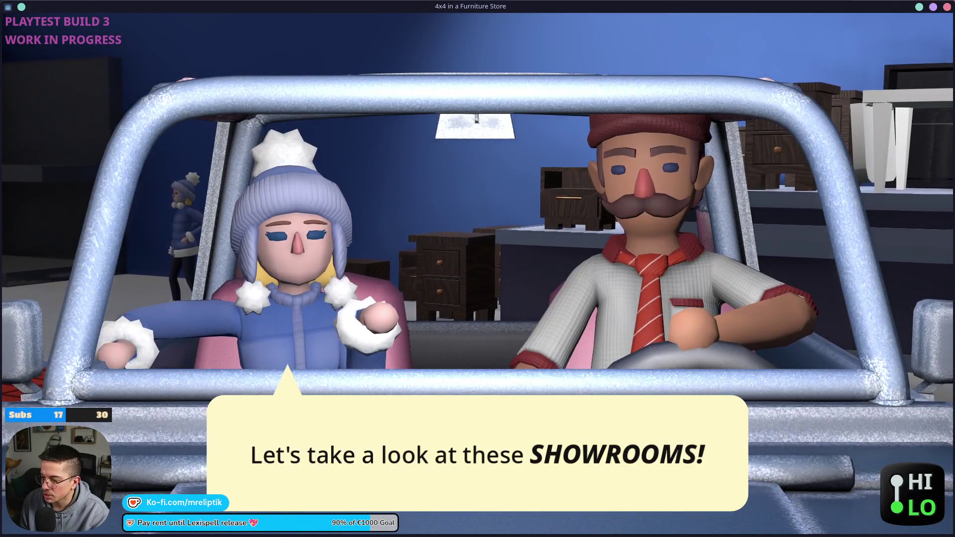
- Start the showroom mission, drive the customer through it, and dismiss their 'That was WILD! Thank you!'
key("Return")
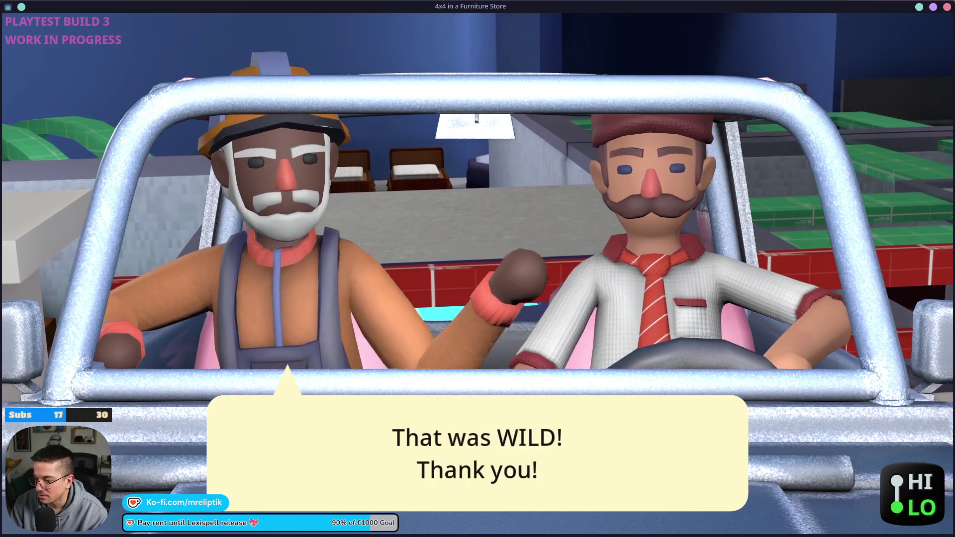
key("Return")
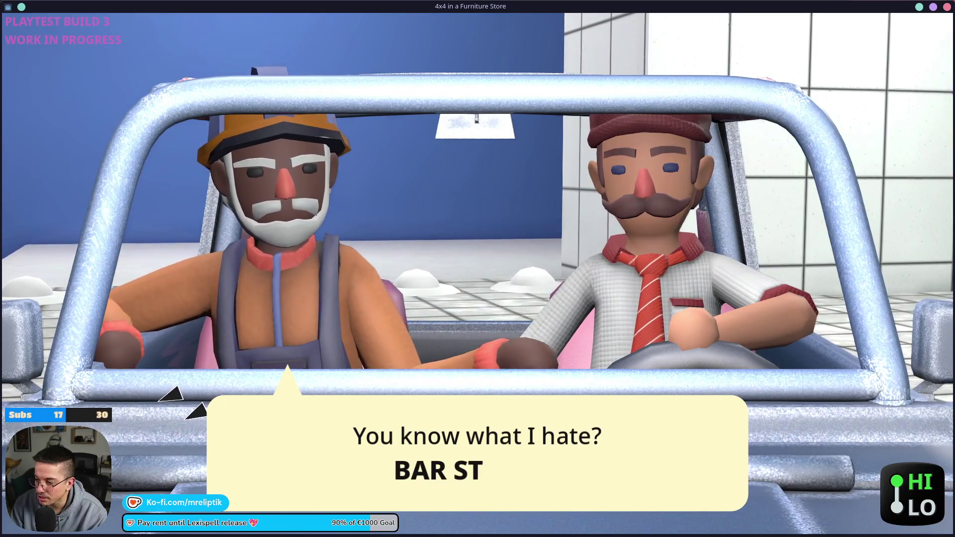
- Start the hard-hat customer's stool mission, then dismiss the closing stool dialogue to resume driving
key("space")
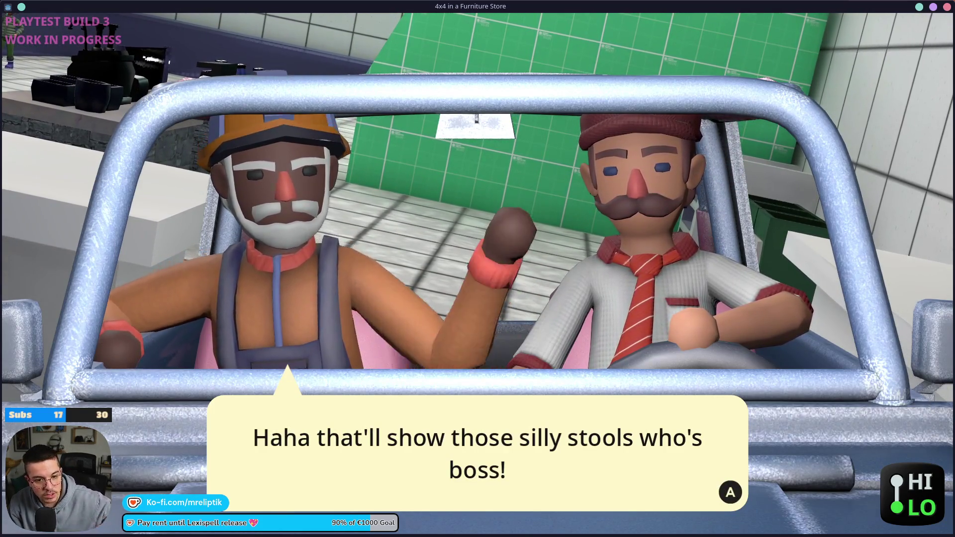
key("space")
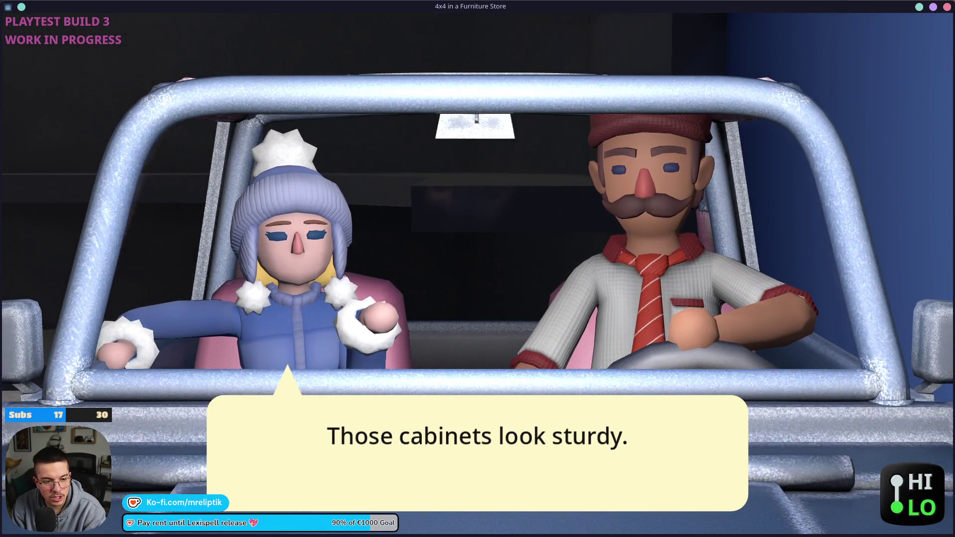
- Close the winter-hat customer's sturdy-cabinets dialogue to start her mission
key("Return")
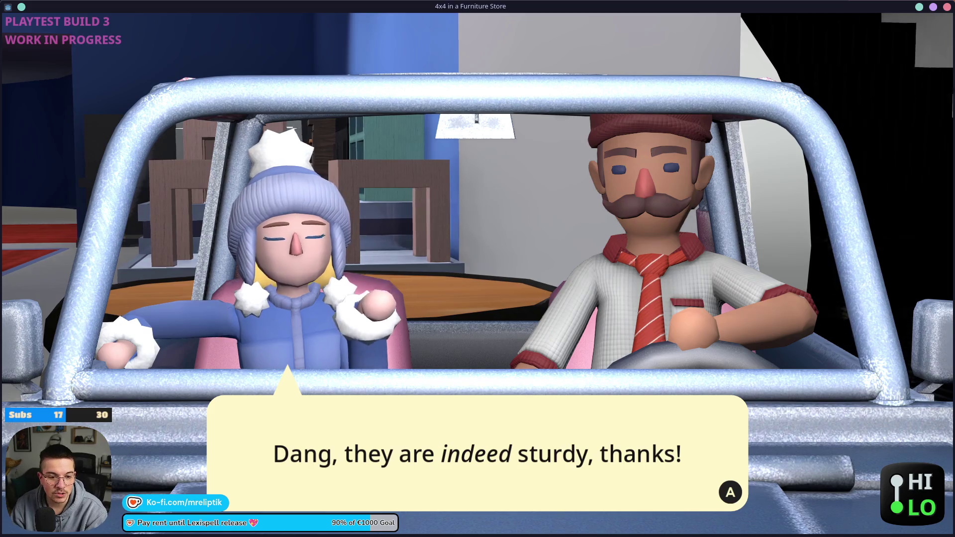
- Dismiss the winter-hat customer's thanks for the cabinet test and resume driving
key("Return")
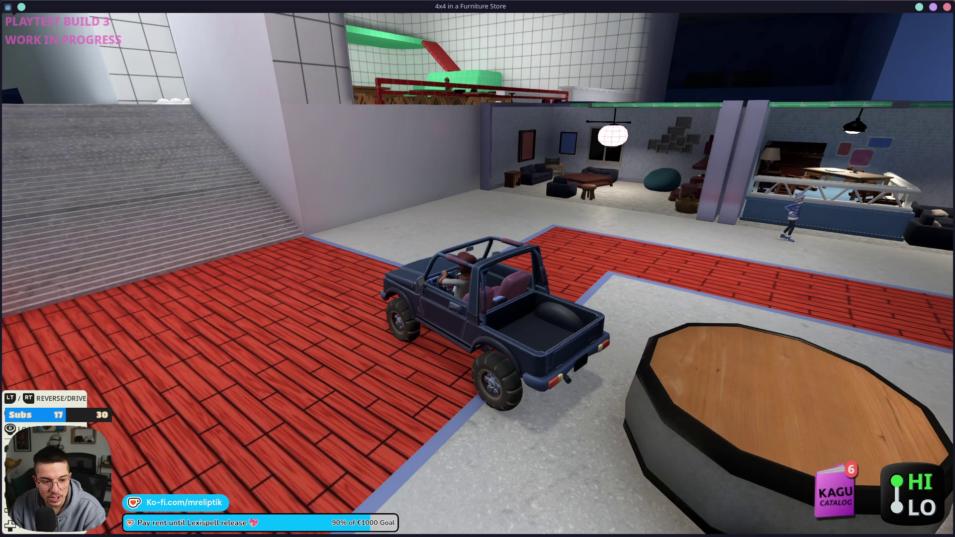
- Drive the jeep along the red carpet past the round podium until a Kitchen-bound customer boards
key("w")
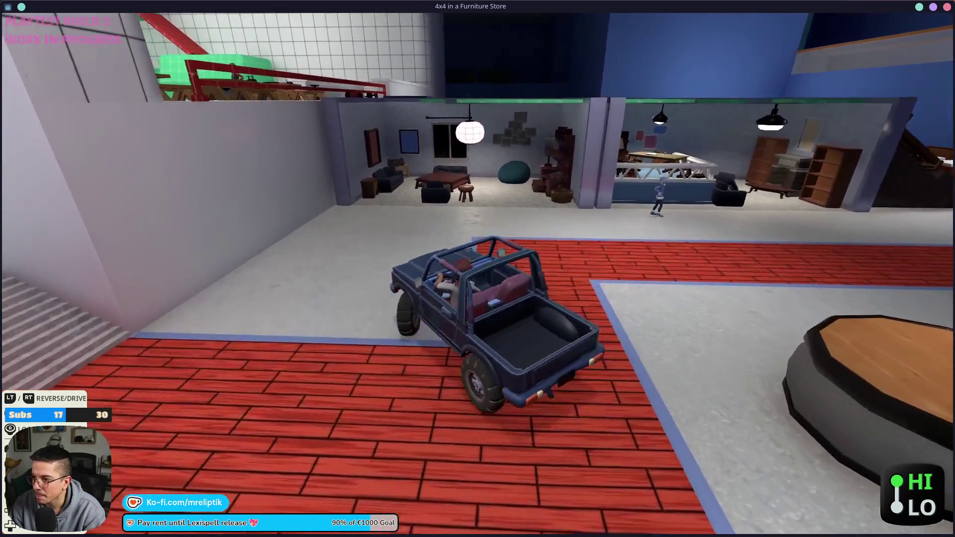
key("w")
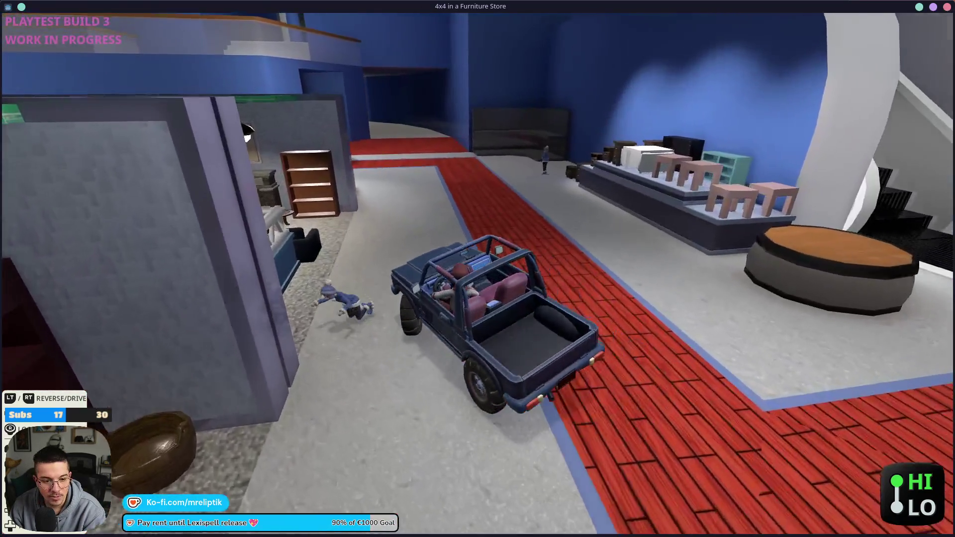
key("w")
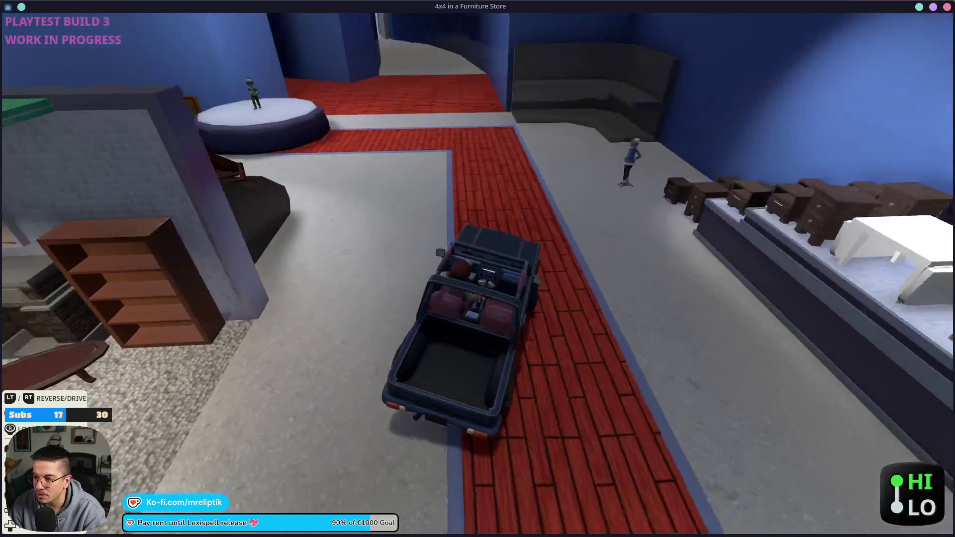
key("w")
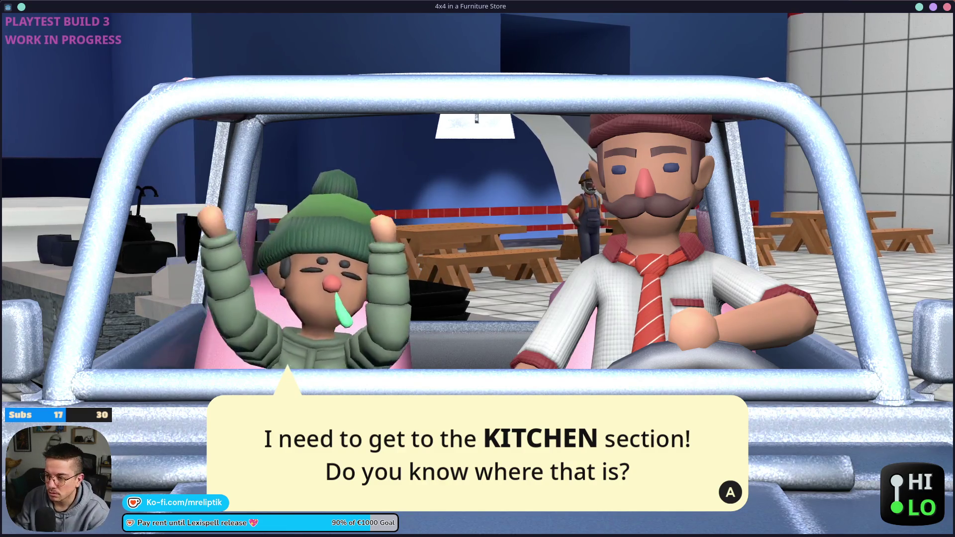
- Dismiss the Kitchen request, open the main menu and General Settings, then quit with Alt+F4
key("Return")
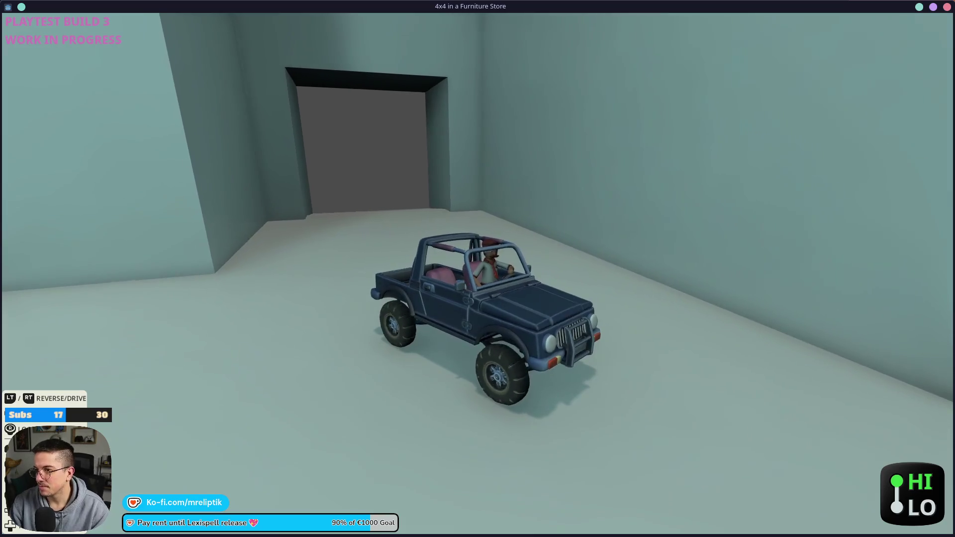
key("Escape")
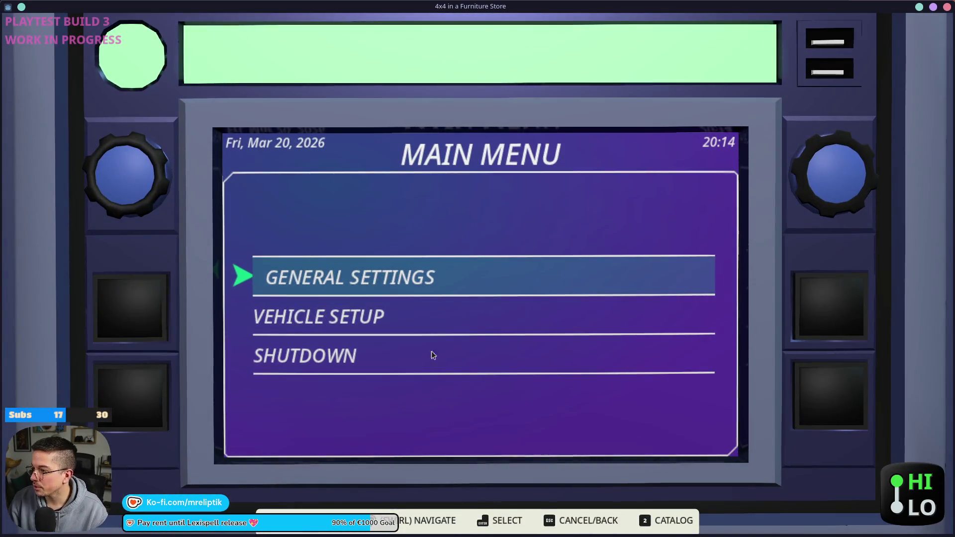
key("Return")
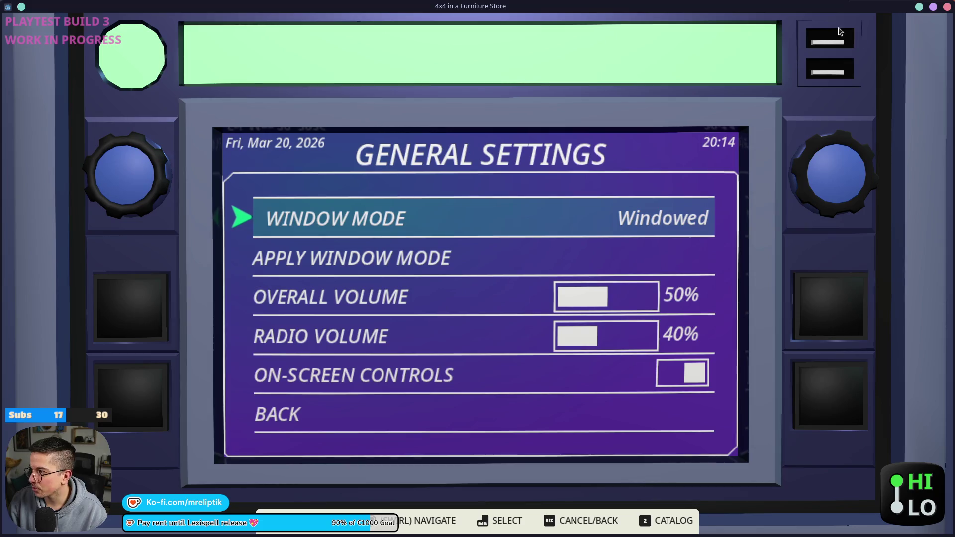
key("alt+F4")
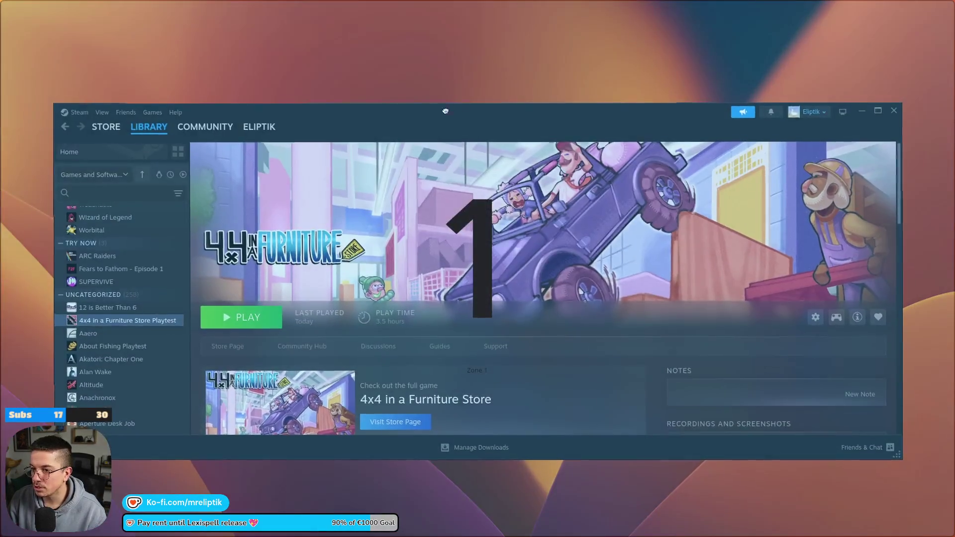
- Move and maximize the Steam library window, then close it
mouse_move(401, 24)
left_mouse_down()
mouse_move(319, 329)
mouse_move(241, 102)
mouse_move(351, 94)
mouse_move(437, 156)
left_mouse_up()
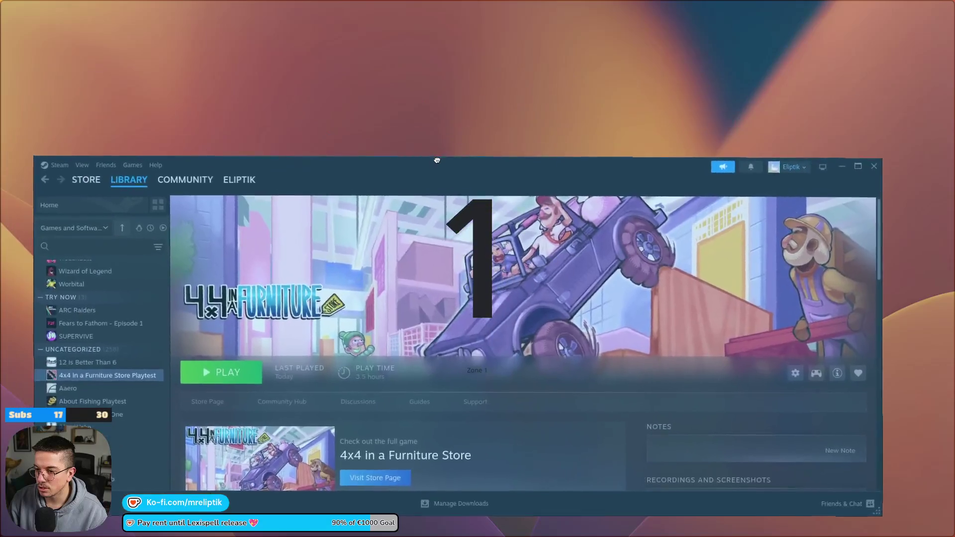
double_click(437, 156)
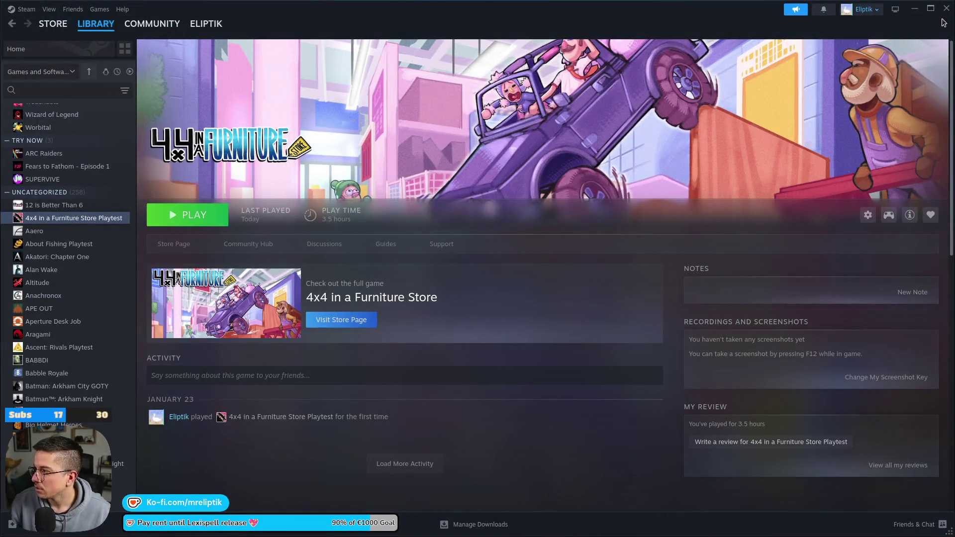
left_click(946, 8)
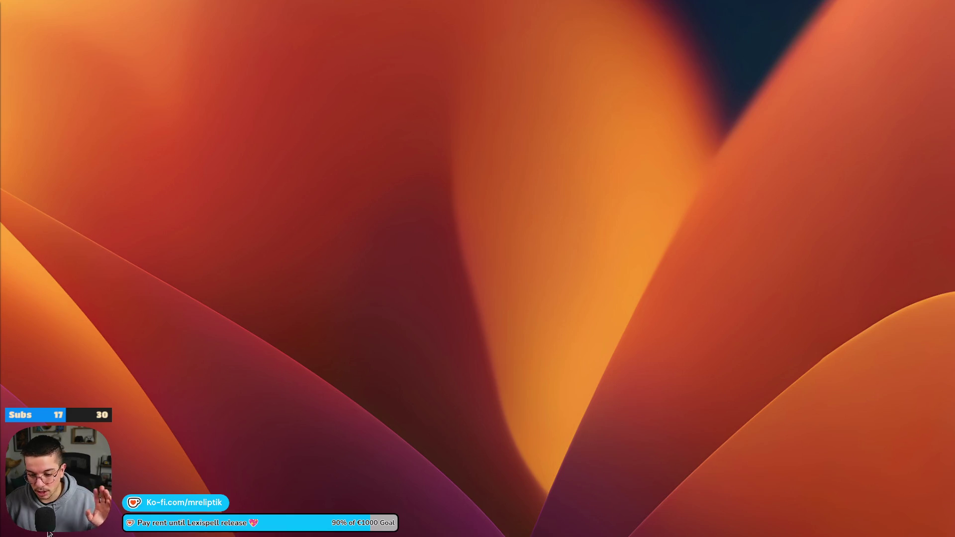
- Open Konsole, move it to the left edge, and list the running obs-browser-pag processes
mouse_move(161, 536)
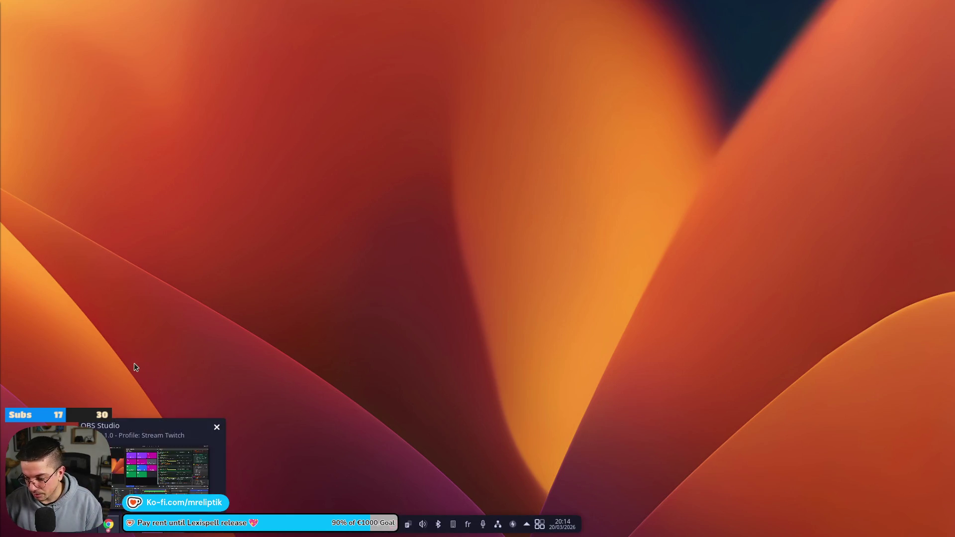
key("ctrl+alt+t")
mouse_move(188, 149)
left_mouse_down()
mouse_move(0, 130)
mouse_move(0, 107)
left_mouse_up()
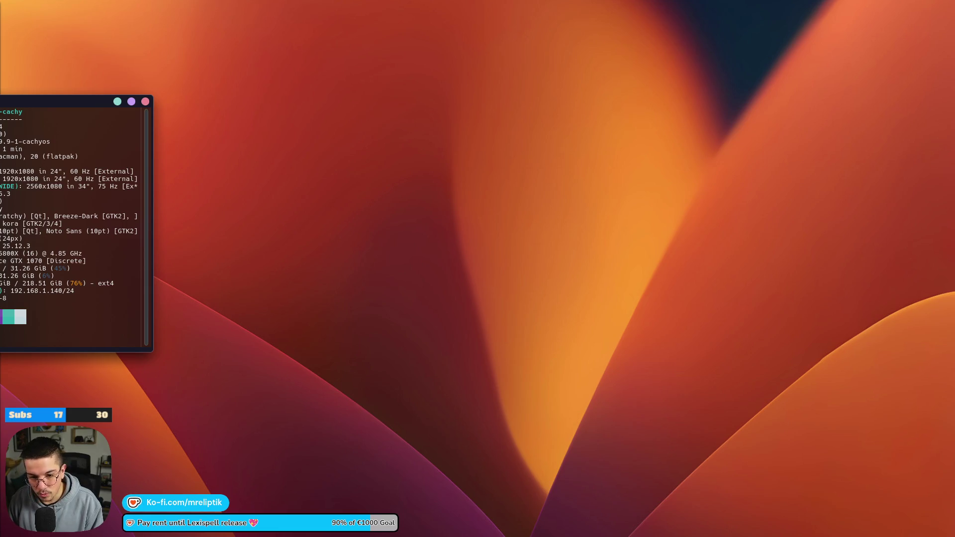
key("Return")
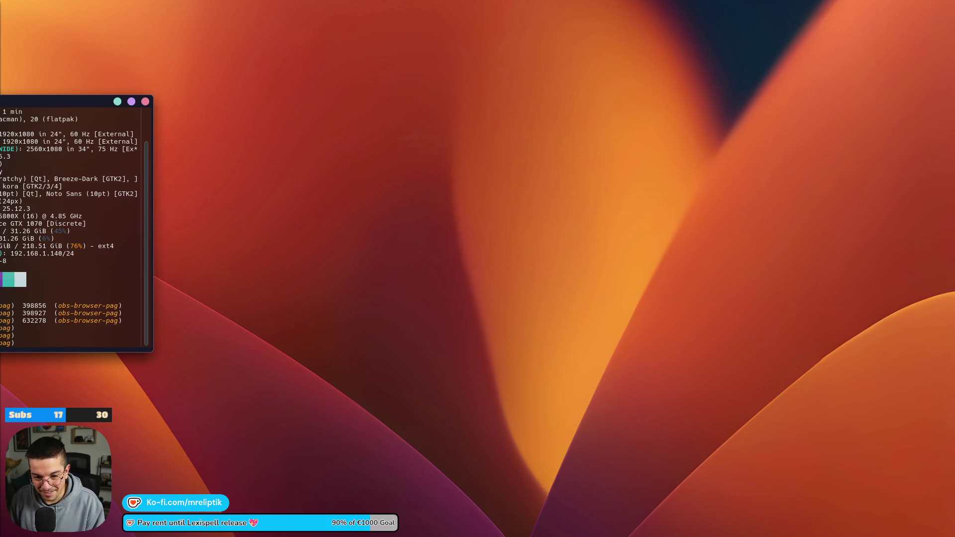